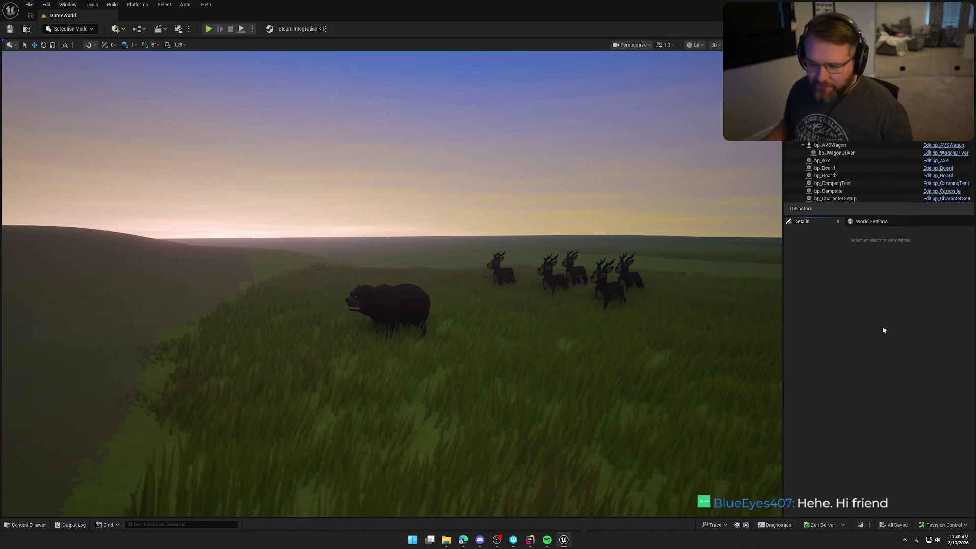
Step: Fly the viewport over the bear, fence, gate and campsite, then bring up the Content Drawer
left_click_drag(712, 330, 711, 381)
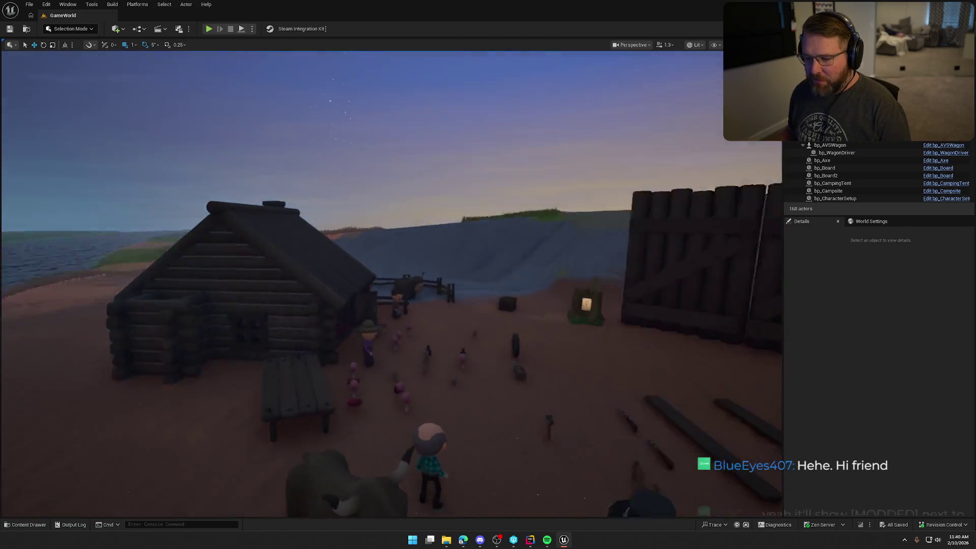
left_click_drag(630, 271, 630, 271)
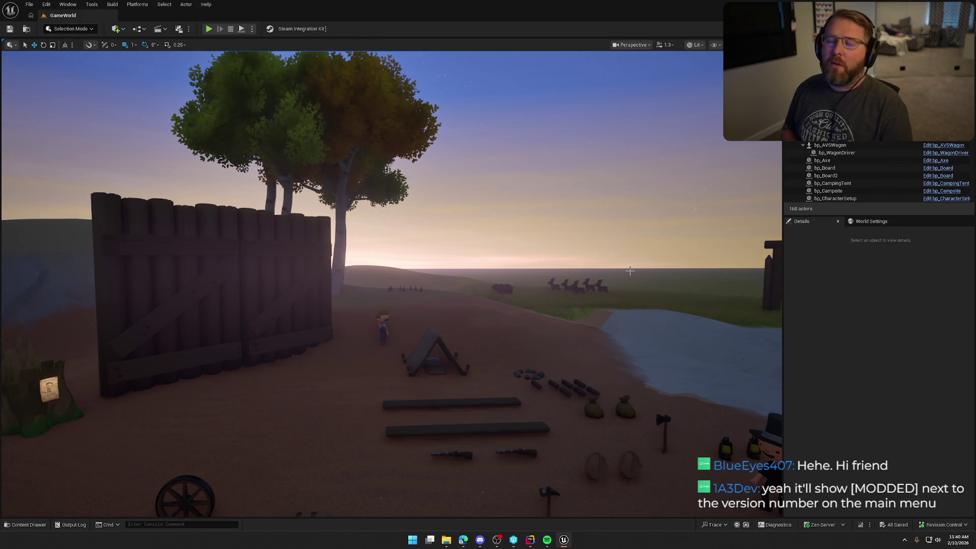
mouse_move(560, 264)
left_mouse_down()
mouse_move(535, 256)
mouse_move(535, 231)
mouse_move(529, 256)
mouse_move(513, 256)
mouse_move(535, 256)
left_mouse_up()
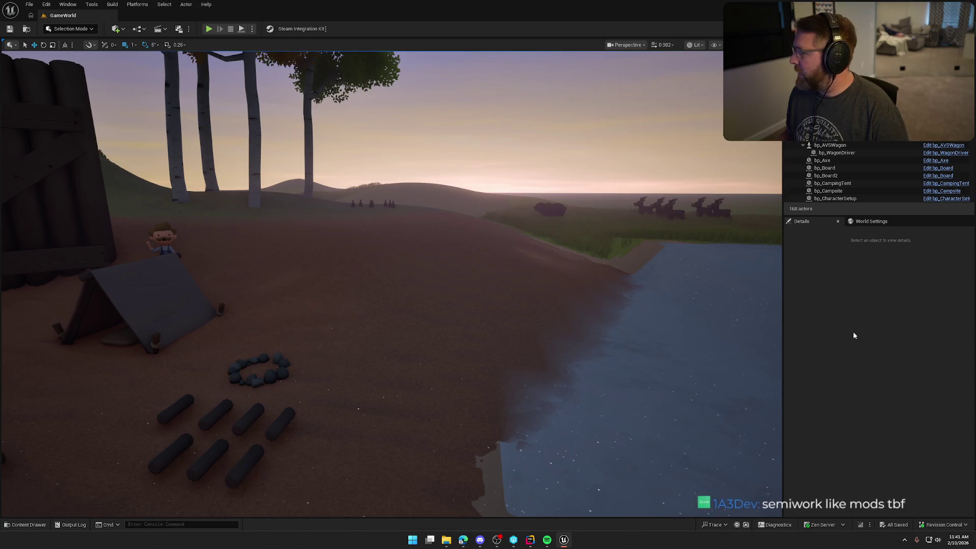
mouse_move(647, 293)
left_mouse_down()
mouse_move(661, 291)
mouse_move(645, 292)
left_mouse_up()
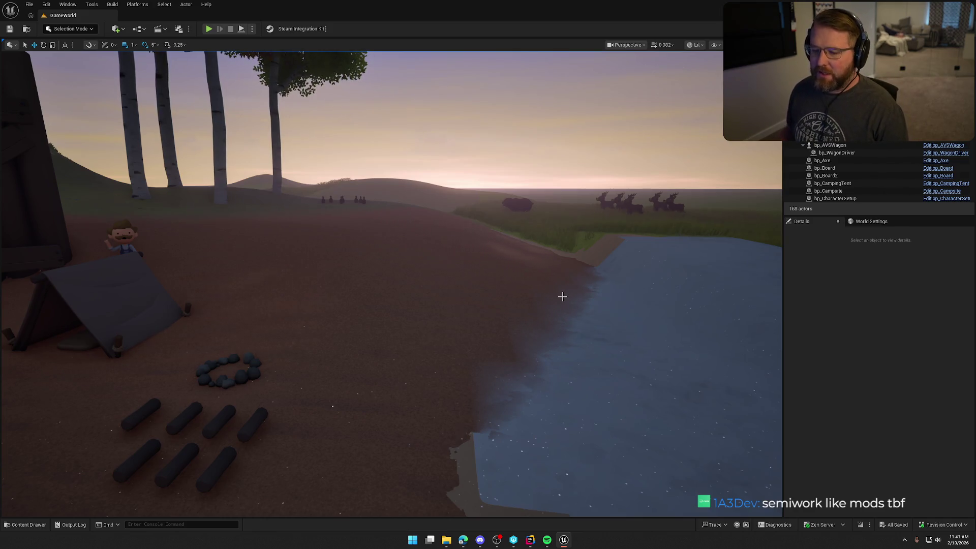
mouse_move(454, 294)
left_mouse_down()
mouse_move(325, 264)
mouse_move(356, 306)
mouse_move(417, 325)
mouse_move(477, 292)
left_mouse_up()
key("ctrl+space")
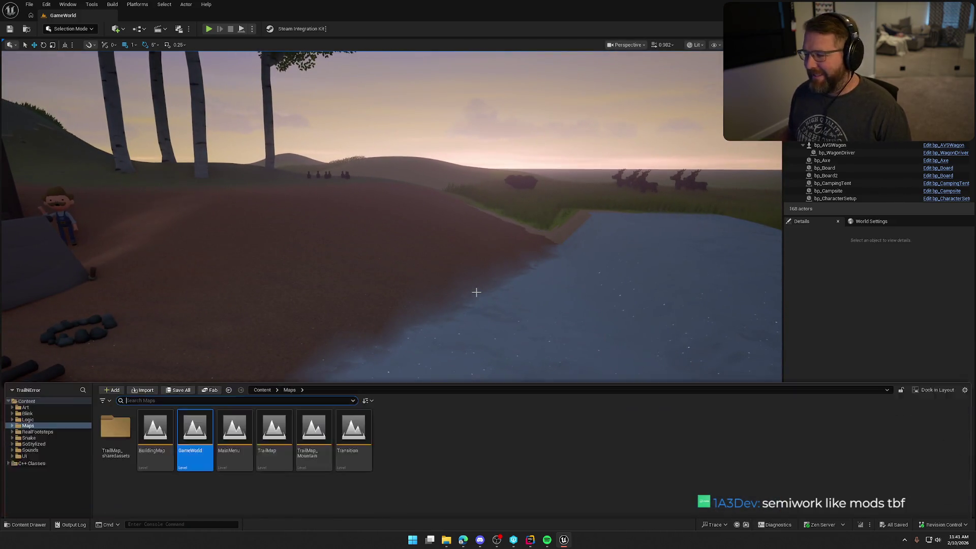
Step: Close the Content Drawer, move toward the river, and select the bear on the far hill
left_click(803, 286)
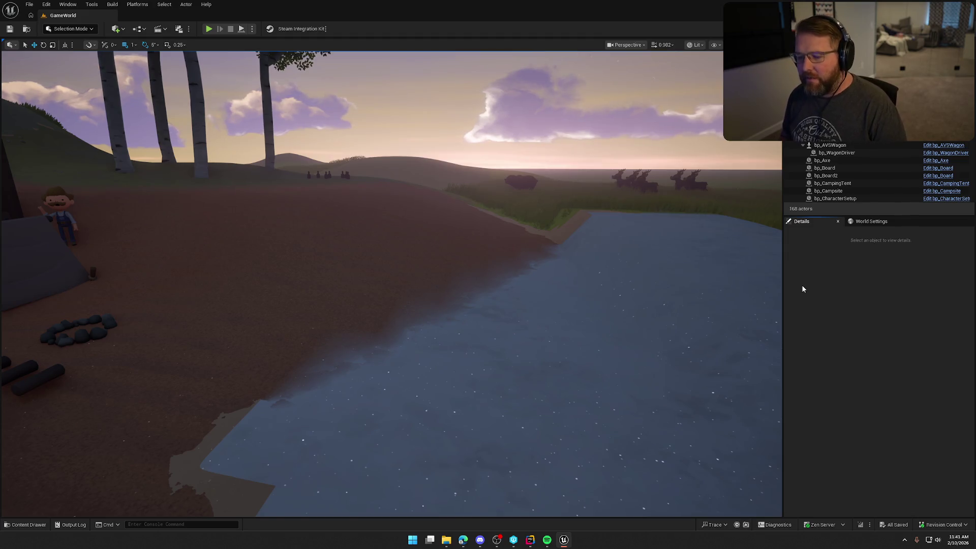
mouse_move(447, 177)
left_mouse_down()
mouse_move(448, 168)
mouse_move(447, 177)
left_mouse_up()
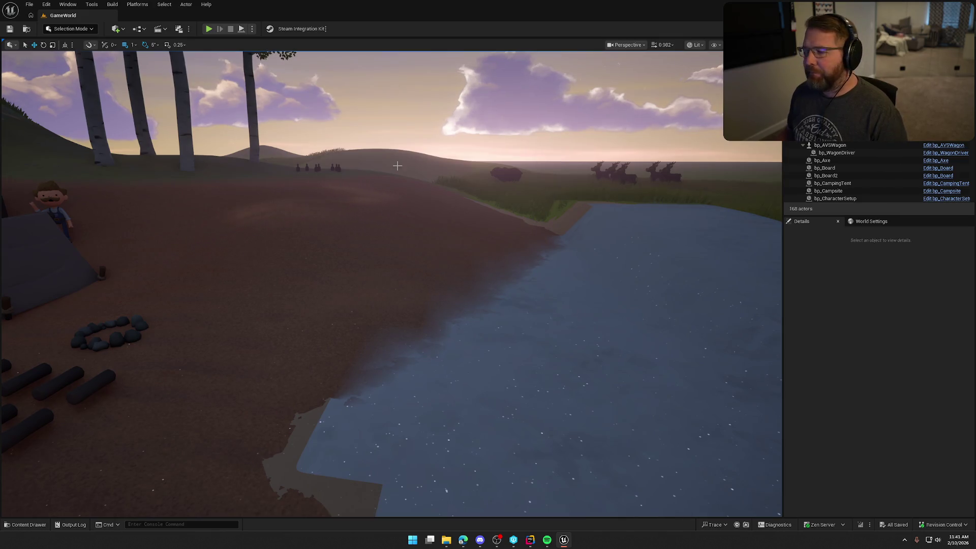
key("ctrl+space")
key("ctrl+space")
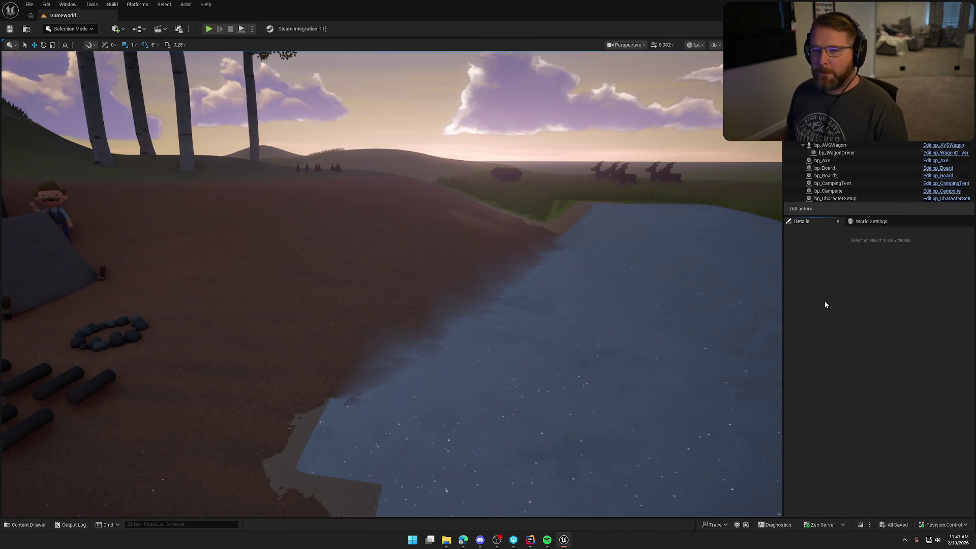
left_click(511, 173)
Step: Duplicate bp_AI_Bear as bp_AI_Buffalo in Logic/Animals and open the copy for editing
key("ctrl+b")
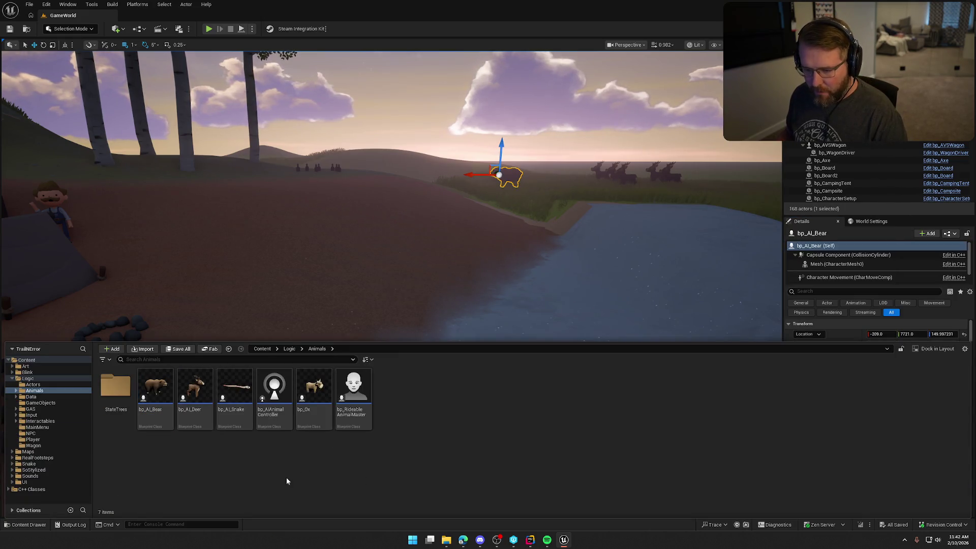
left_click(157, 389)
key("ctrl+d")
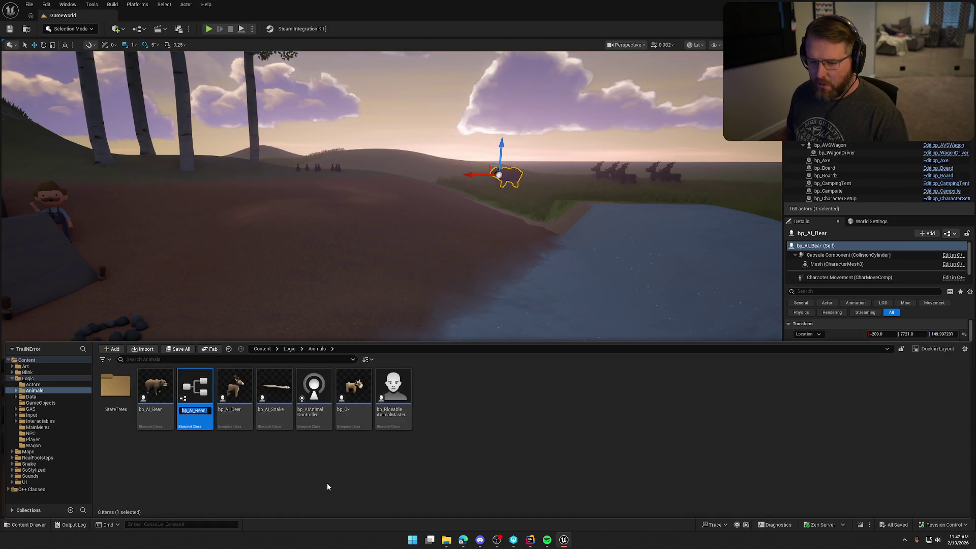
type("bp_")
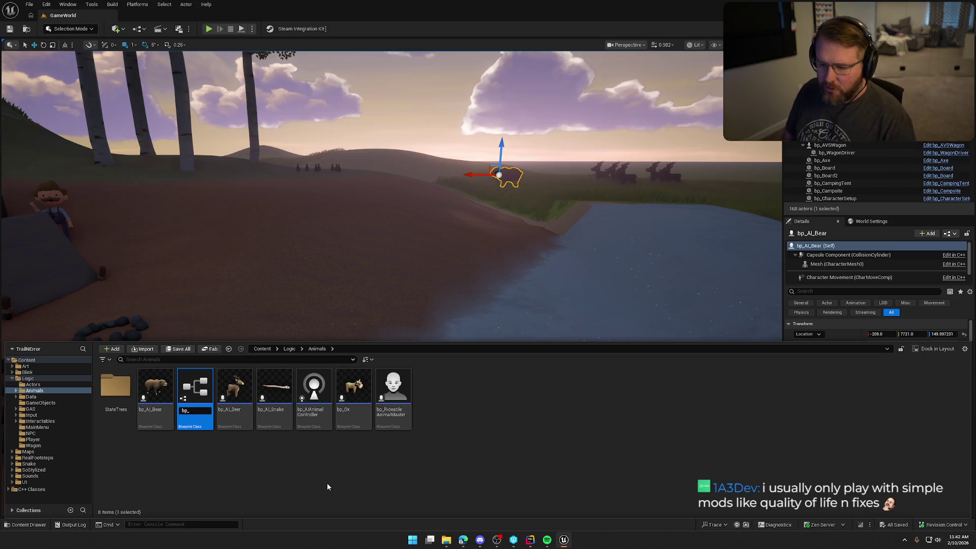
type("Bu")
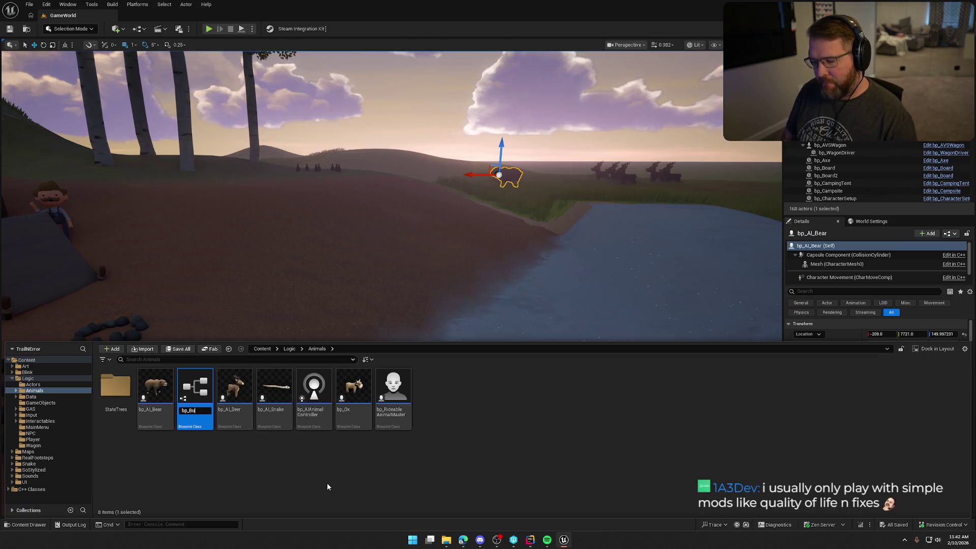
type("ffalo")
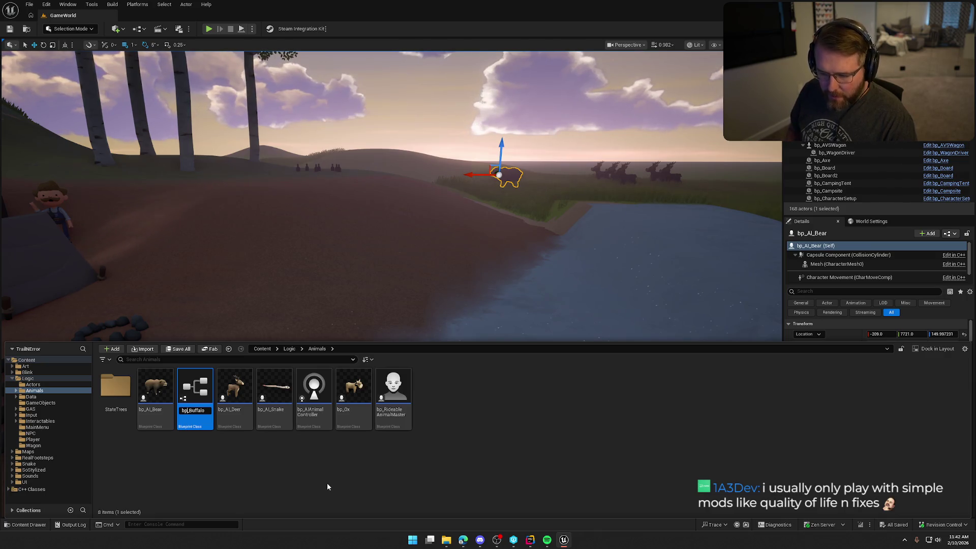
key("Left")
key("Left")
key("Left")
type("AI_")
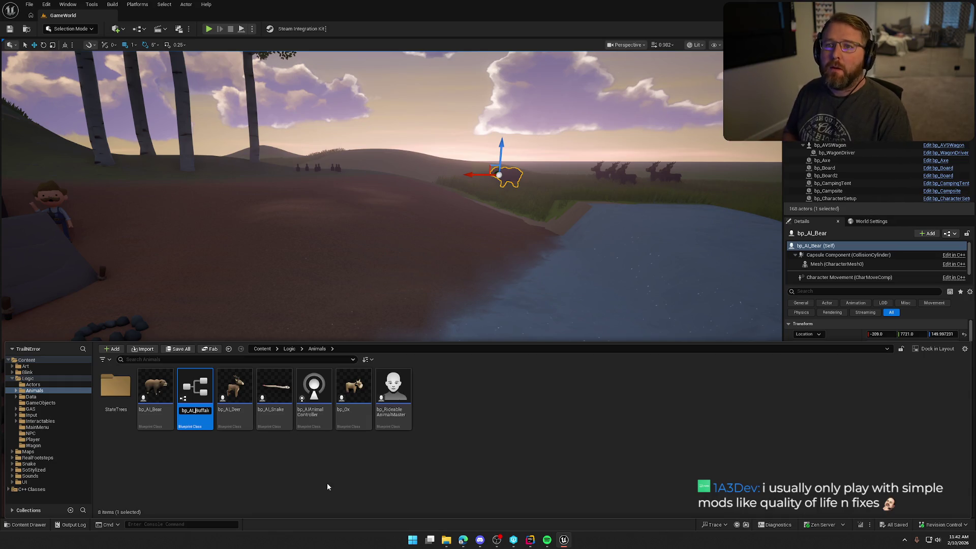
key("Return")
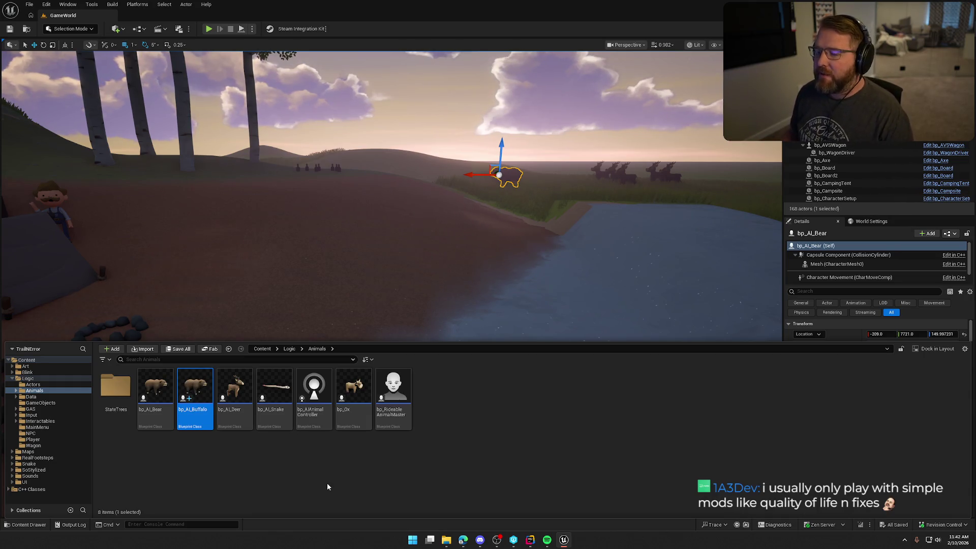
left_click(328, 484)
double_click(196, 389)
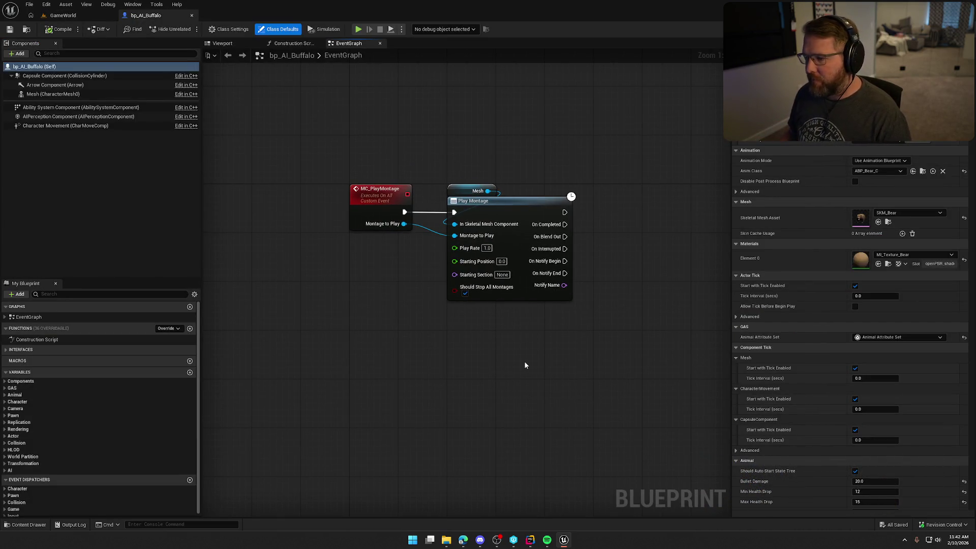
Step: Pan bp_AI_Buffalo's EventGraph and marquee-select its MC_PlayMontage and Play Montage nodes
left_click_drag(525, 363, 486, 404)
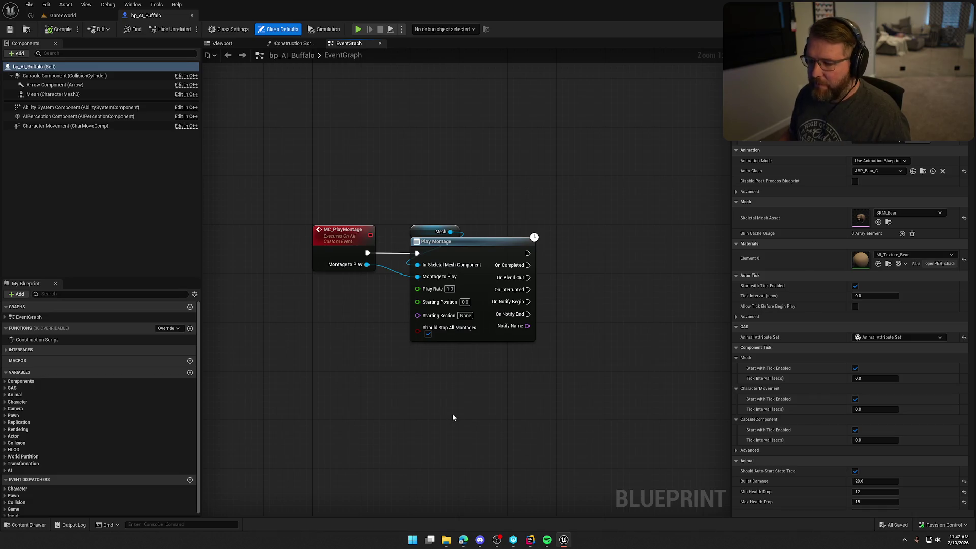
key("Home")
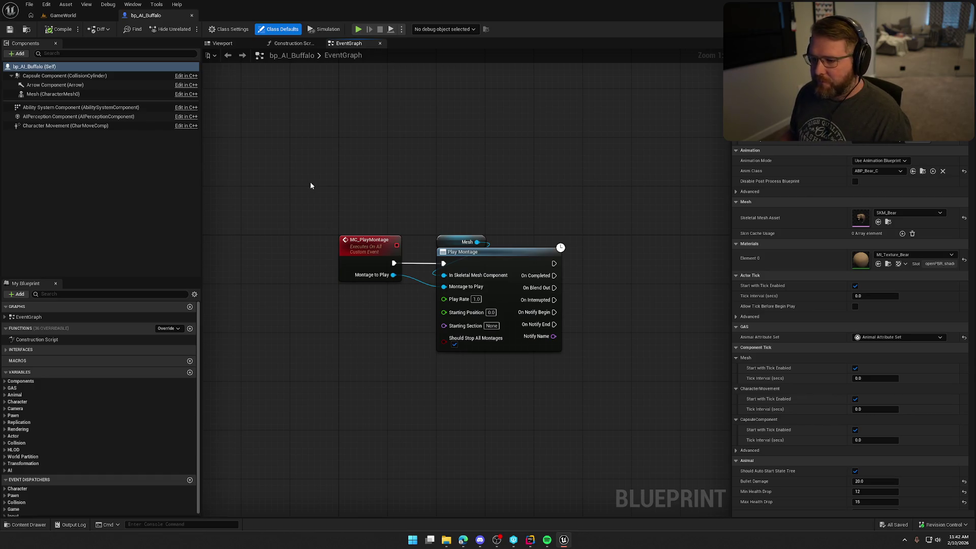
left_click_drag(311, 186, 626, 350)
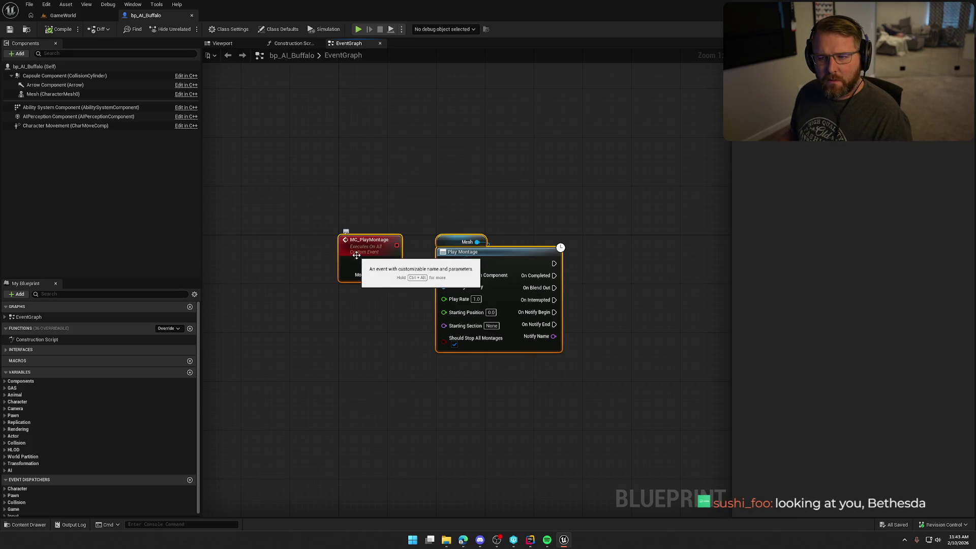
key("ctrl+space")
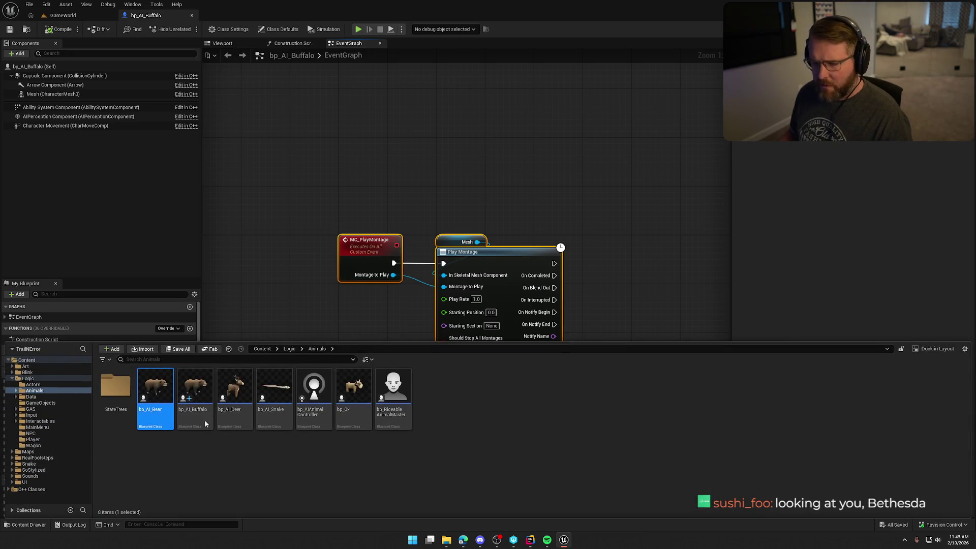
Step: Open bp_AI_Bear's EventGraph and inspect the MC_PlayMontage node's options
key("Return")
right_click(334, 181)
mouse_move(377, 265)
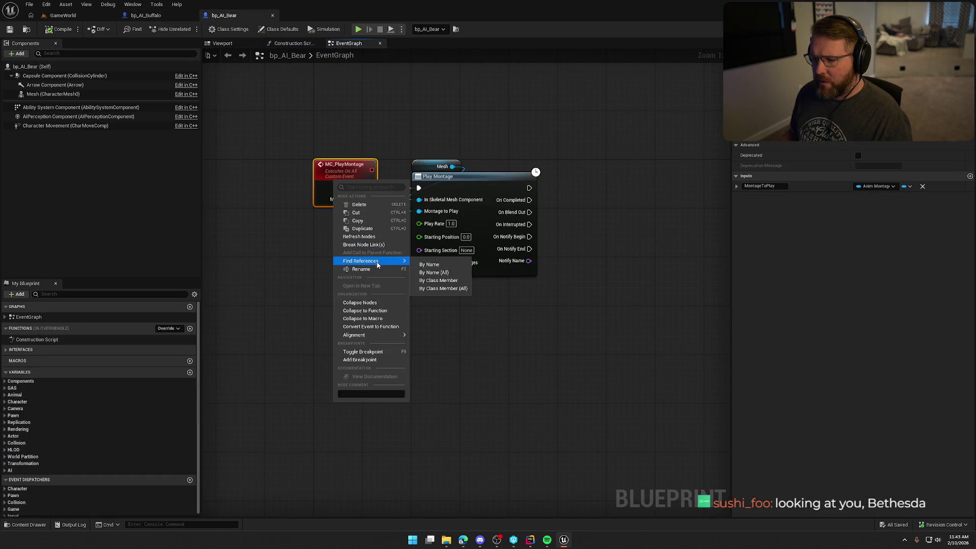
left_click(471, 286)
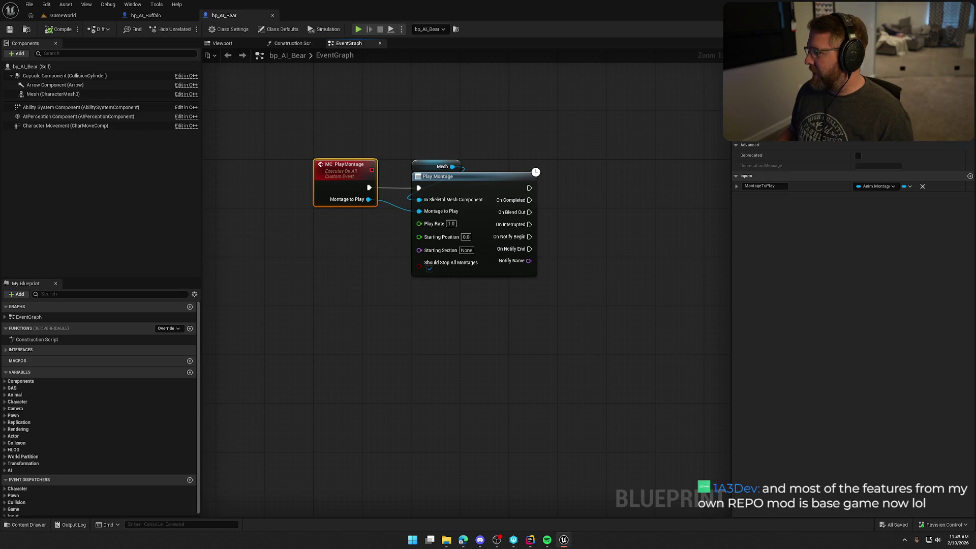
Step: Delete bp_AI_Bear's three montage nodes, compile, and play the GameWorld level in the editor
key("Home")
mouse_move(310, 164)
left_mouse_down()
mouse_move(349, 283)
mouse_move(581, 359)
left_mouse_up()
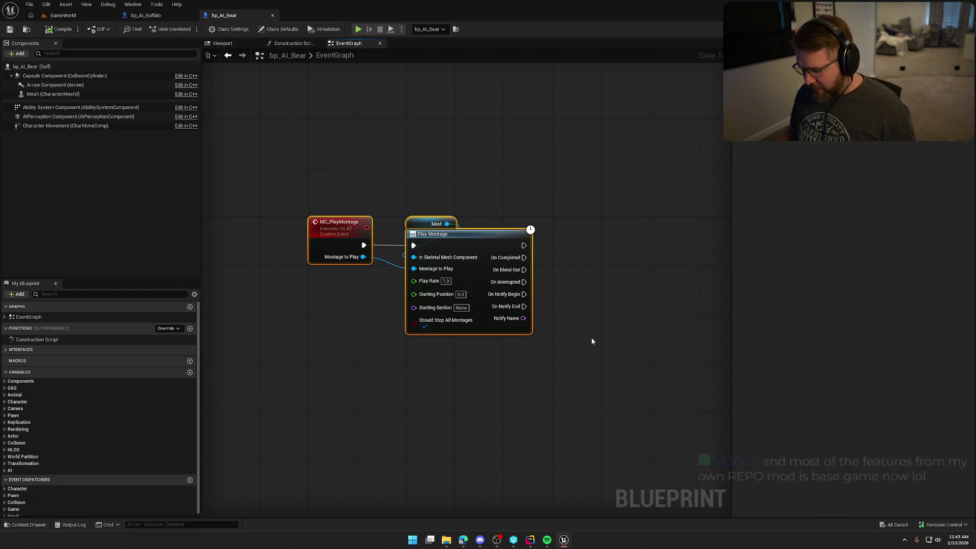
key("Delete")
left_click(51, 32)
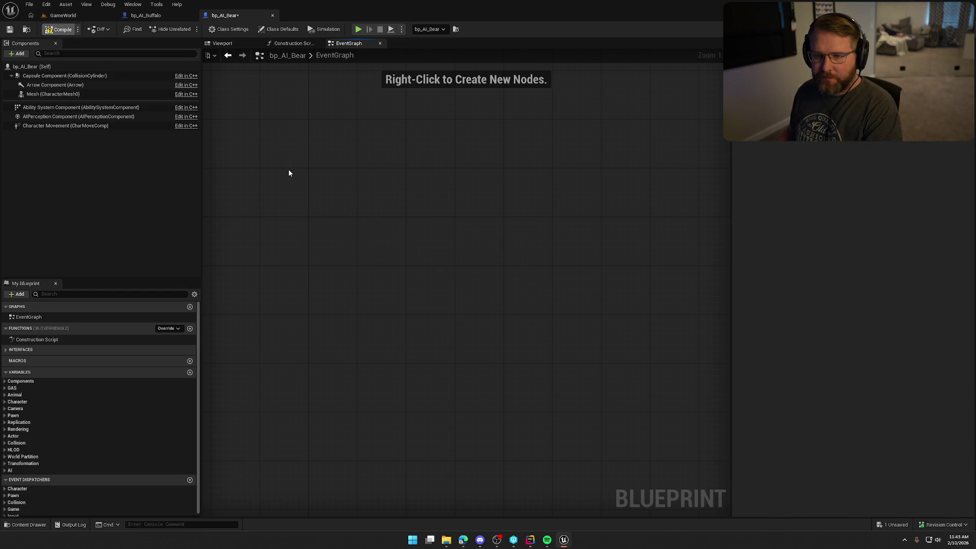
left_click(503, 355)
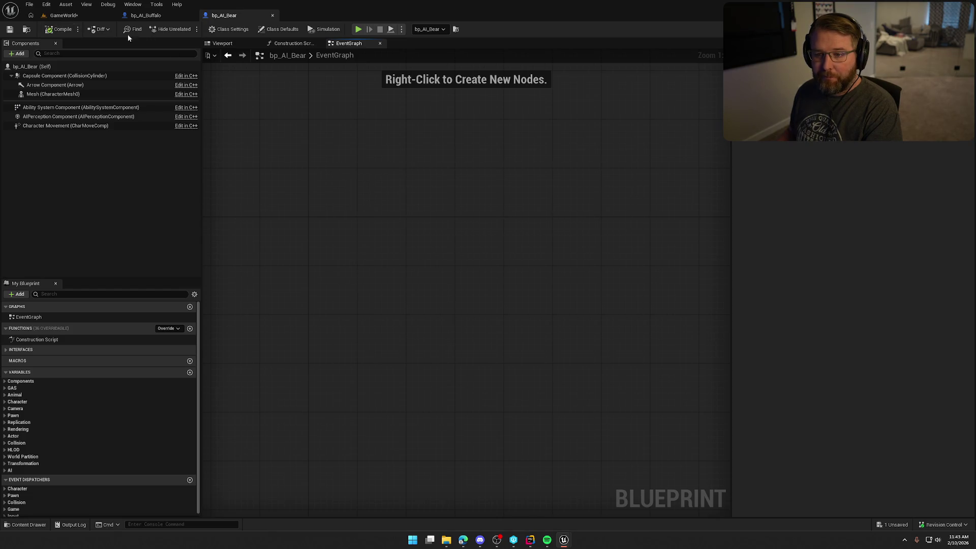
left_click(76, 16)
key("alt+p")
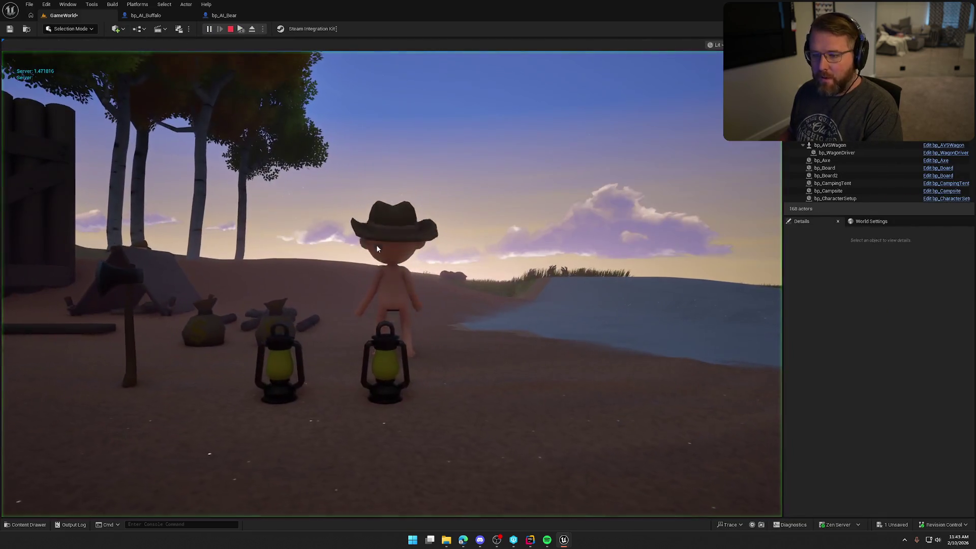
Step: Run the character around the charging bear, then stop PIE and switch to bp_AI_Buffalo
key("w")
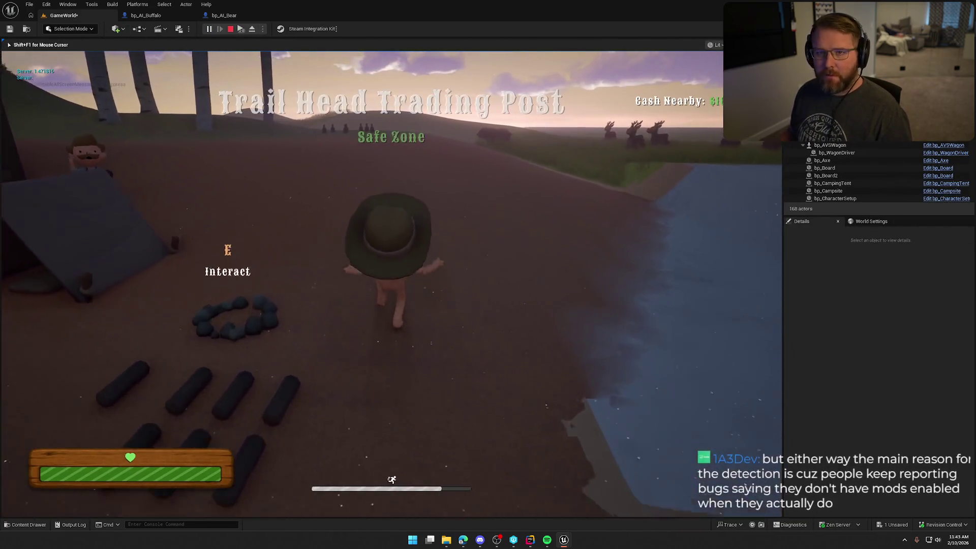
key("w")
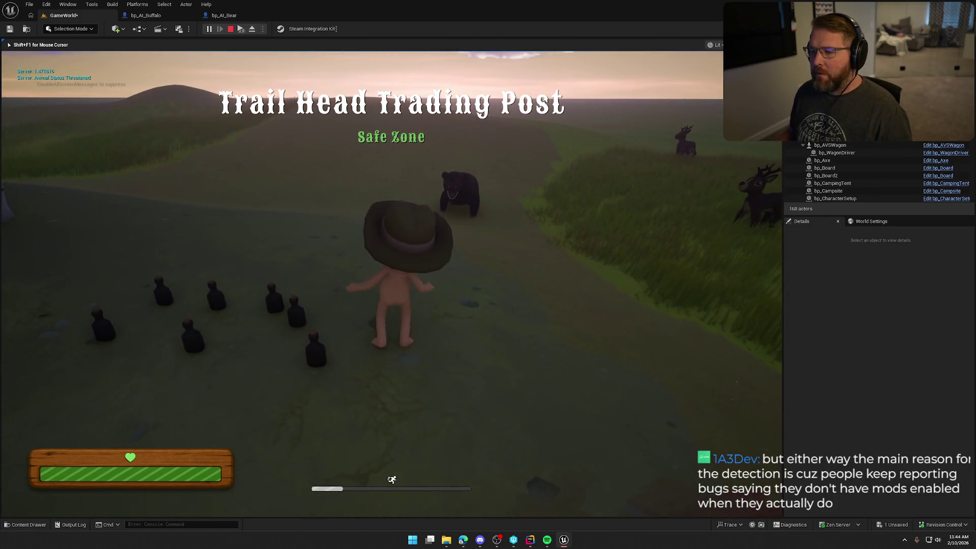
key("s")
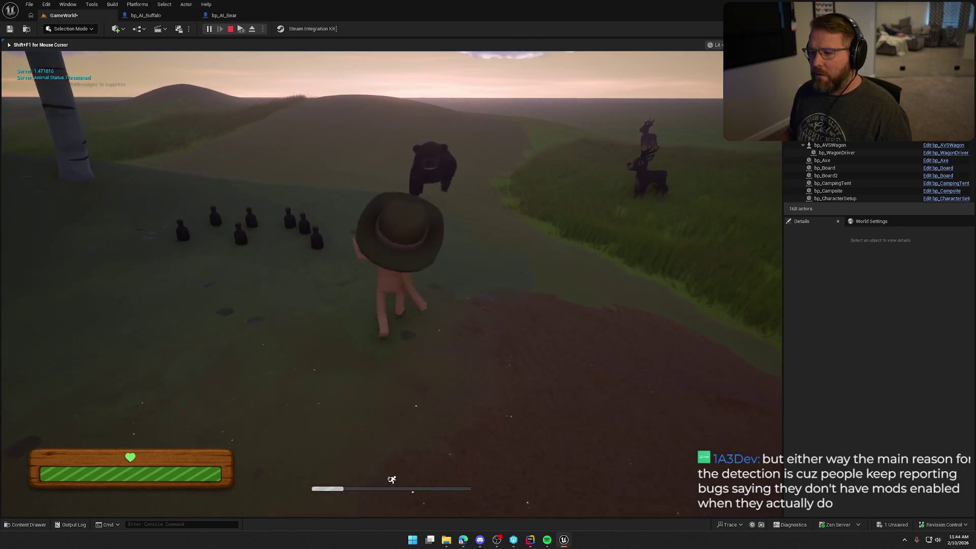
key("w")
key("w")
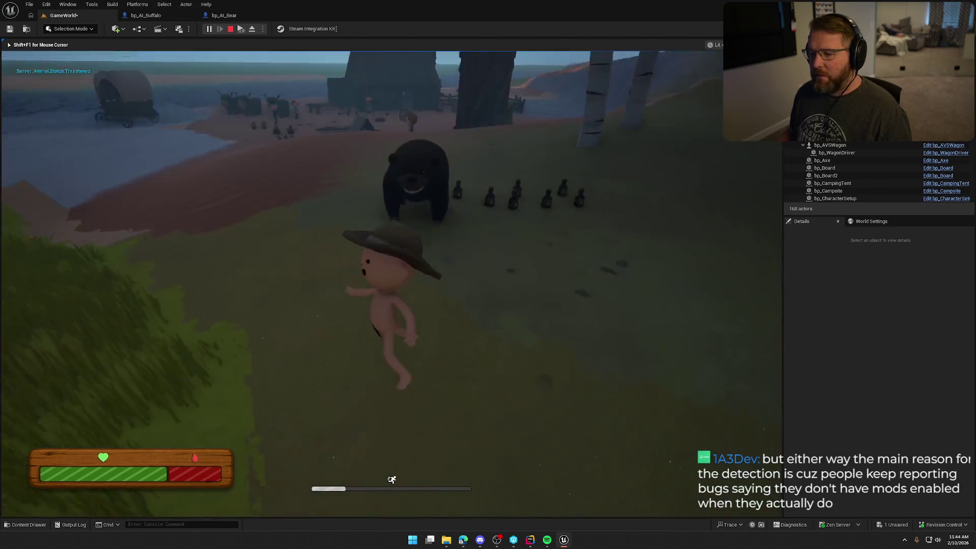
key("w")
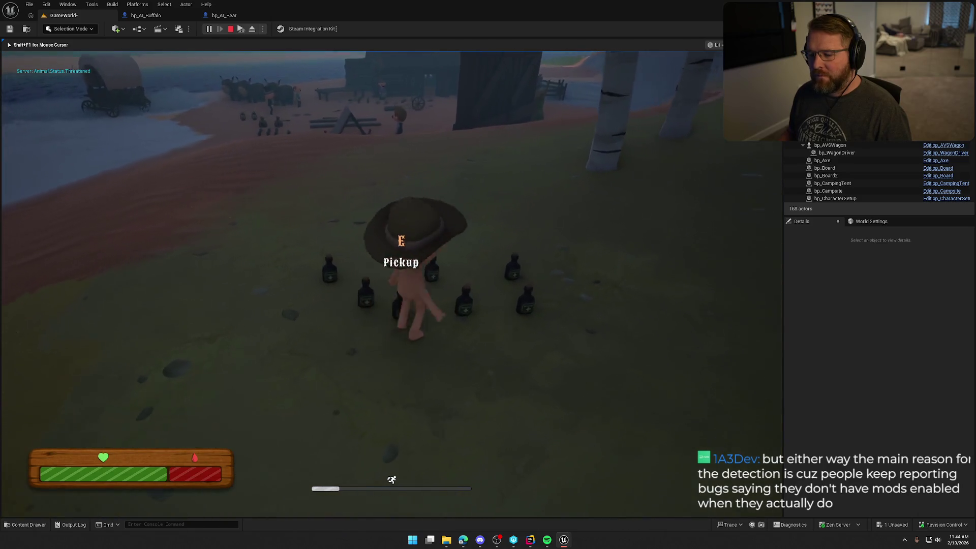
key("w")
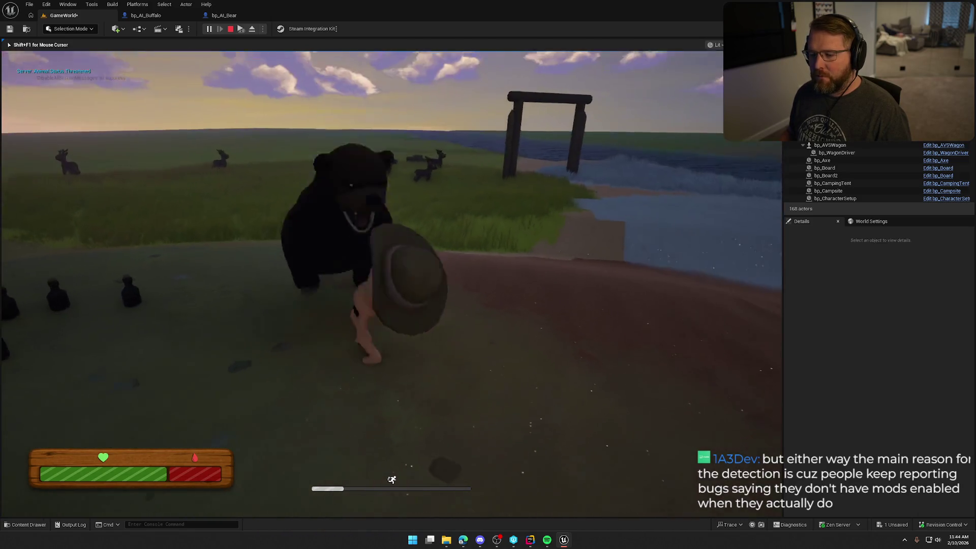
key("w")
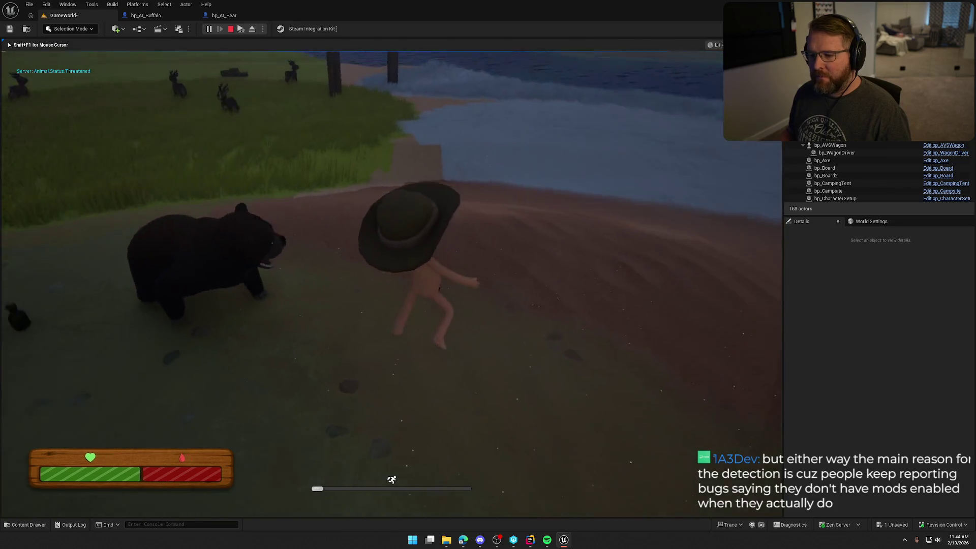
key("w")
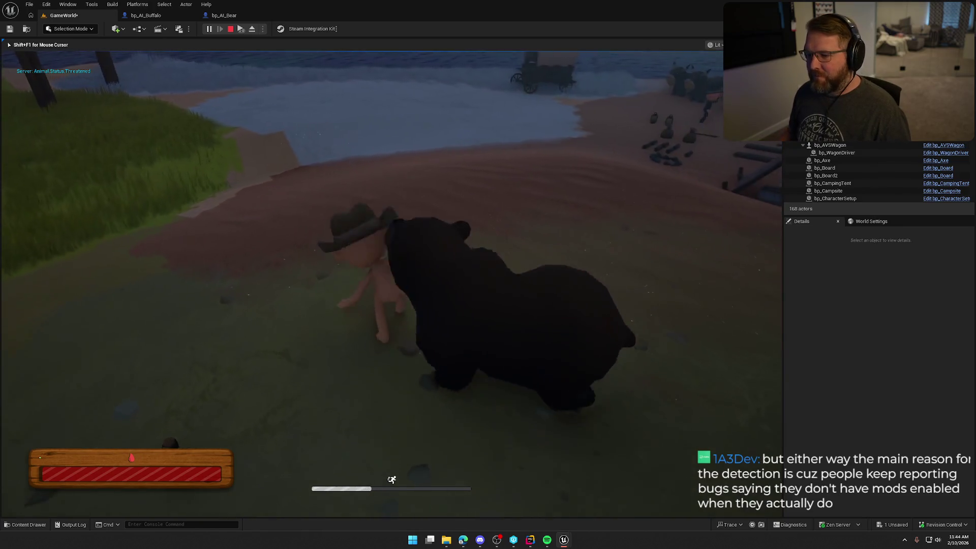
key("Escape")
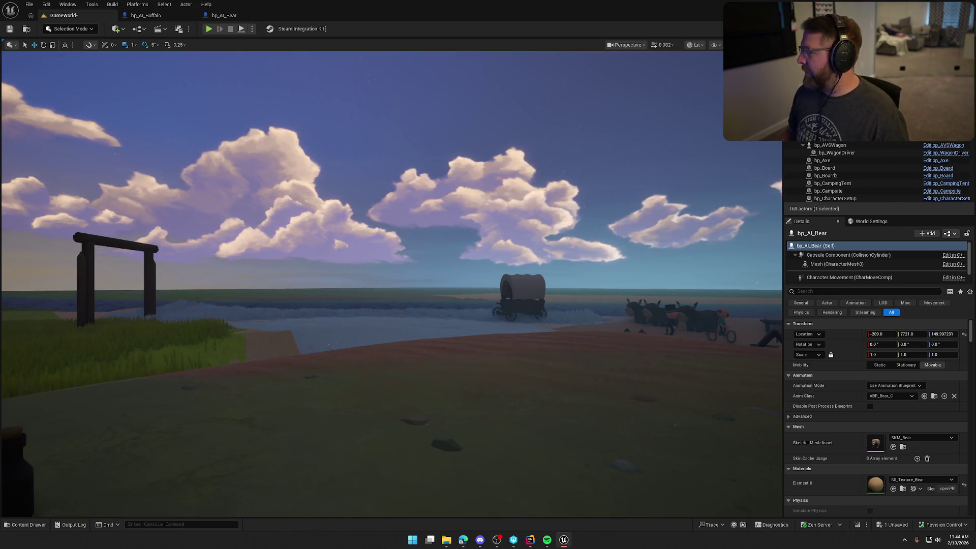
left_click(146, 16)
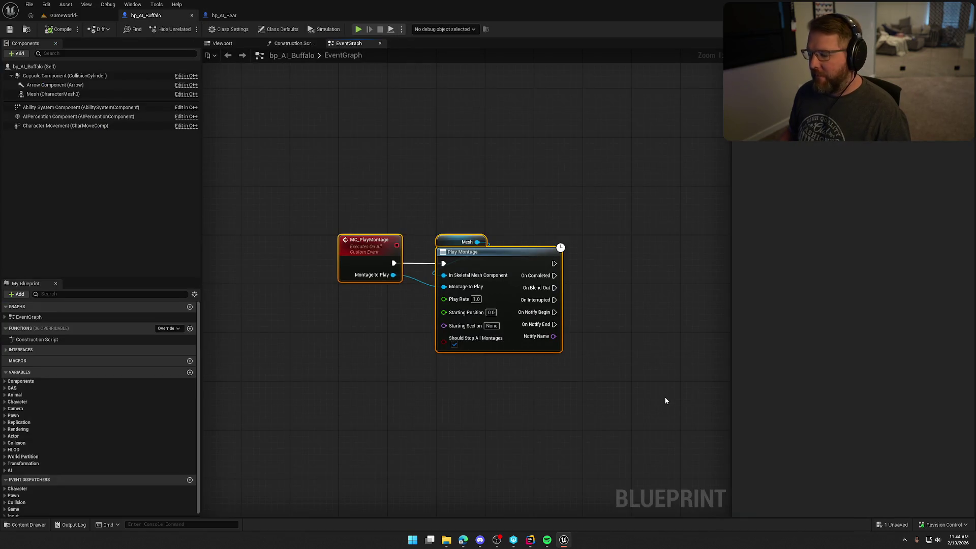
Step: Delete bp_AI_Buffalo's MC_PlayMontage event and Play Montage nodes, leaving the graph empty
key("Delete")
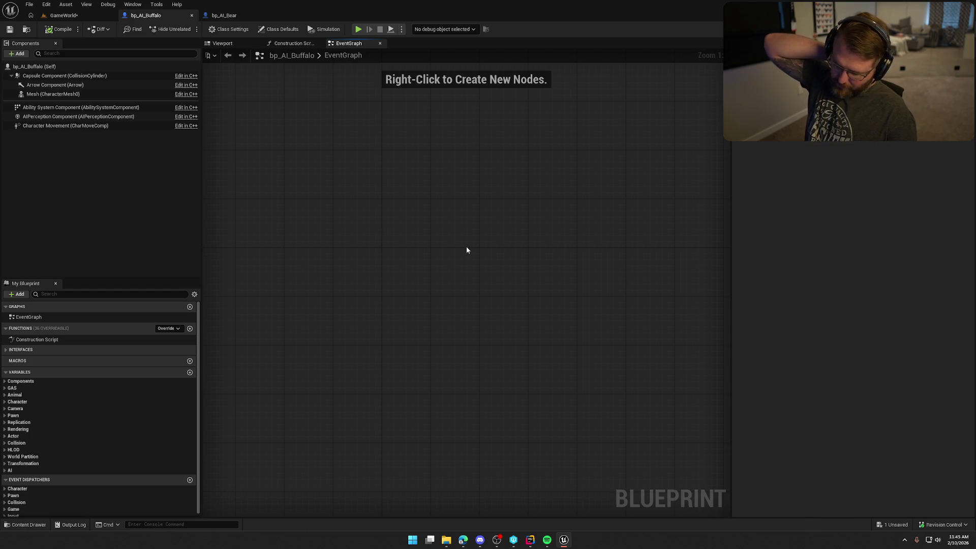
mouse_move(466, 250)
left_mouse_down()
mouse_move(471, 287)
mouse_move(455, 253)
left_mouse_up()
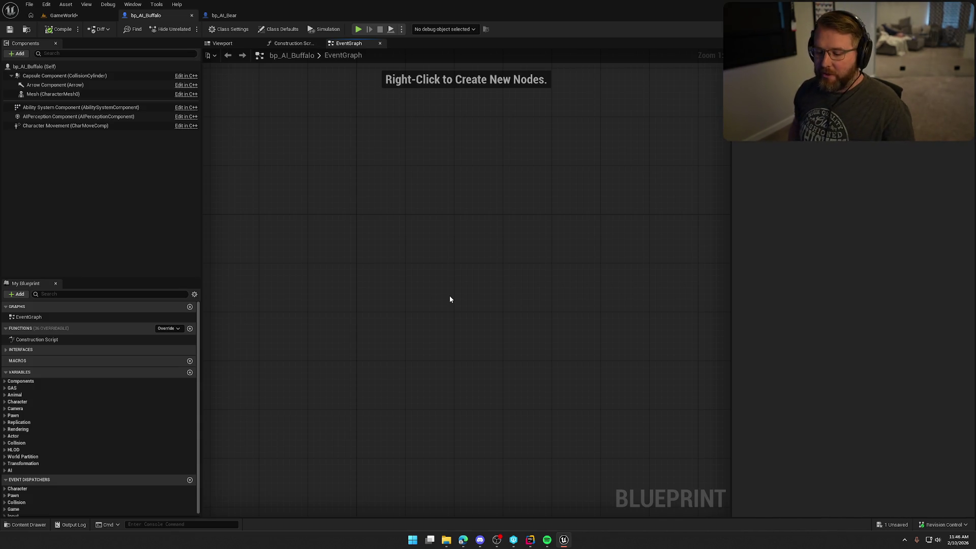
Step: Expand the GAS and Animal variable categories and show bp_AI_Buffalo's Class Defaults
mouse_move(433, 280)
left_mouse_down()
mouse_move(436, 266)
mouse_move(407, 244)
left_mouse_up()
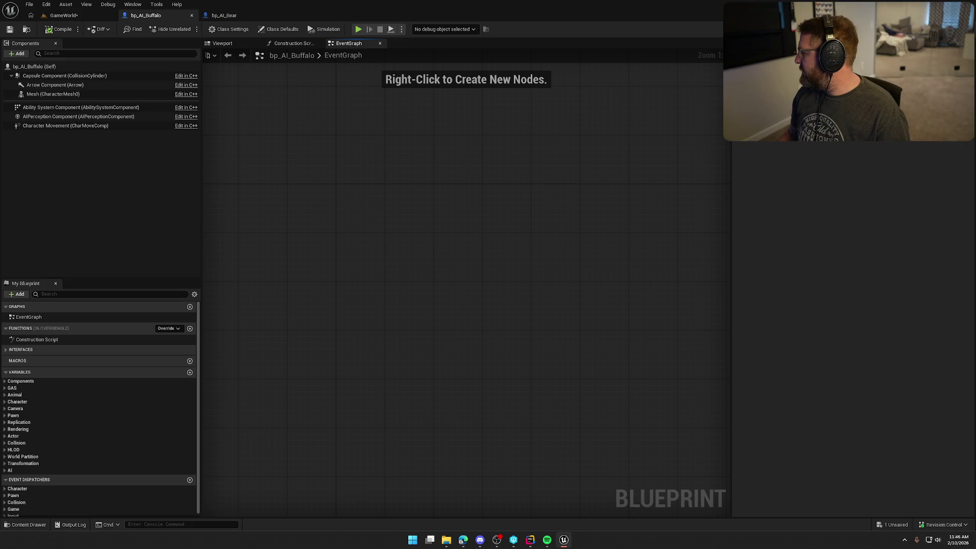
left_click_drag(314, 229, 308, 242)
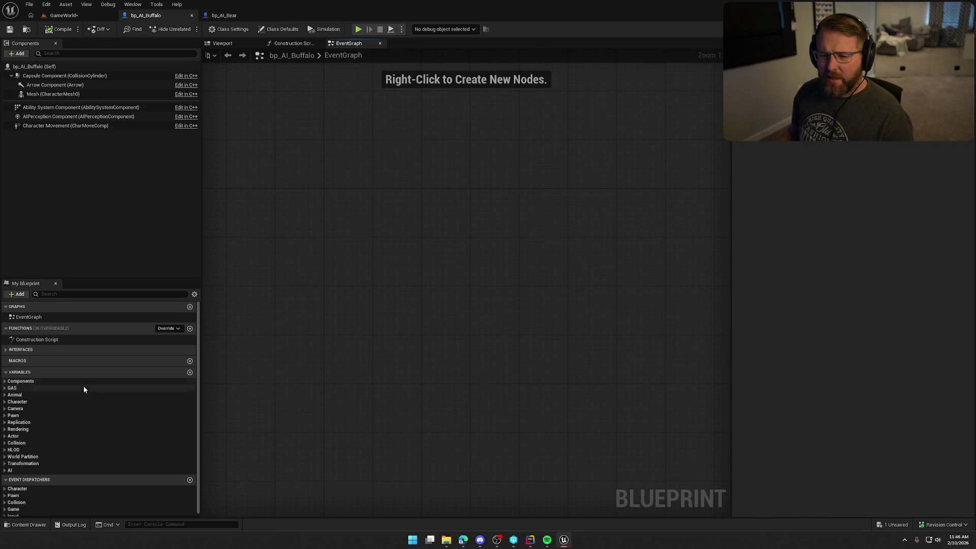
left_click(5, 388)
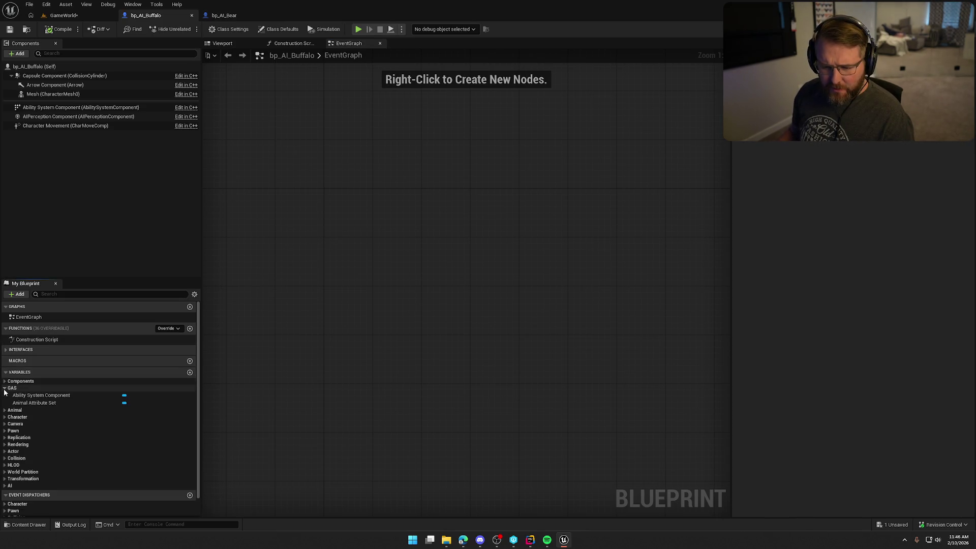
left_click(5, 388)
left_click(4, 395)
scroll(32, 416, "down", 1)
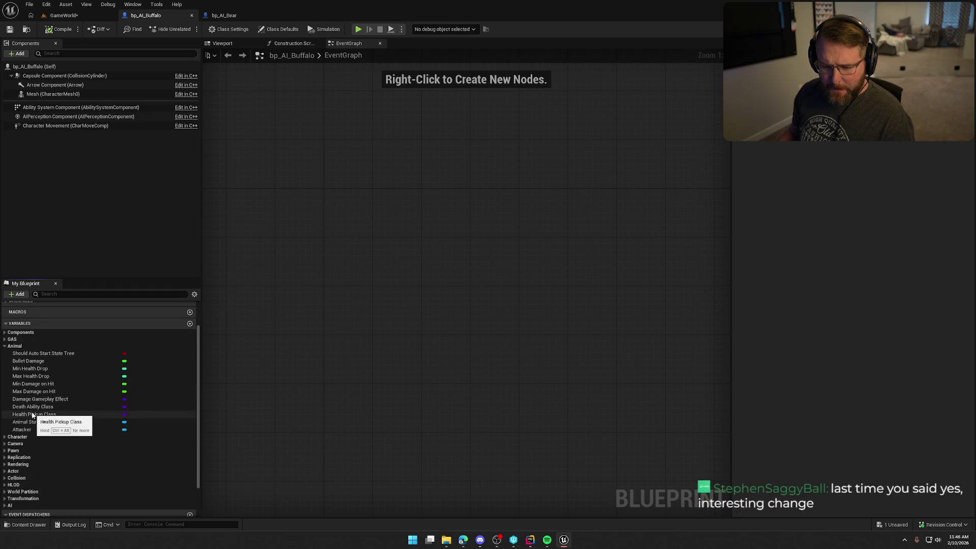
scroll(32, 416, "up", 2)
left_click(35, 65)
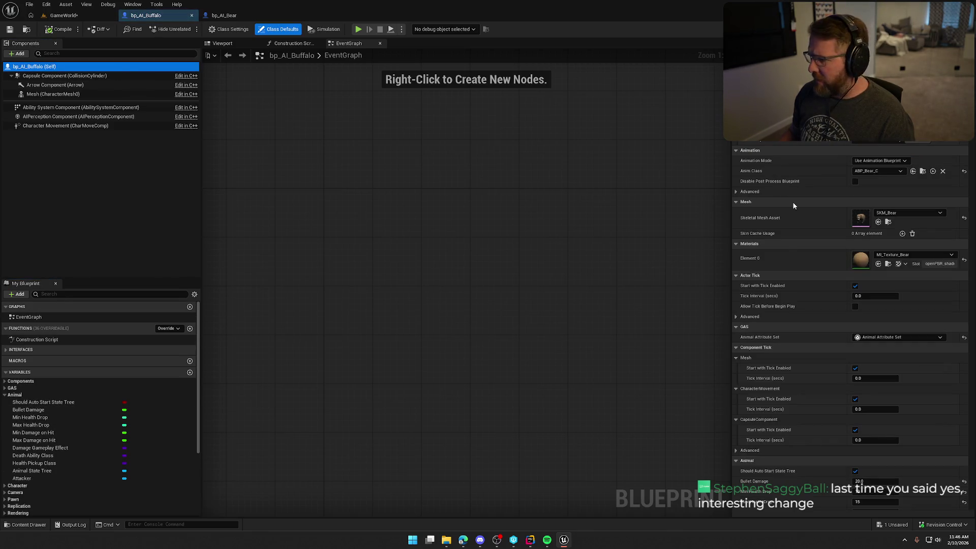
Step: Scroll the Details panel to the buffalo's Animal default values
scroll(813, 276, "down", 6)
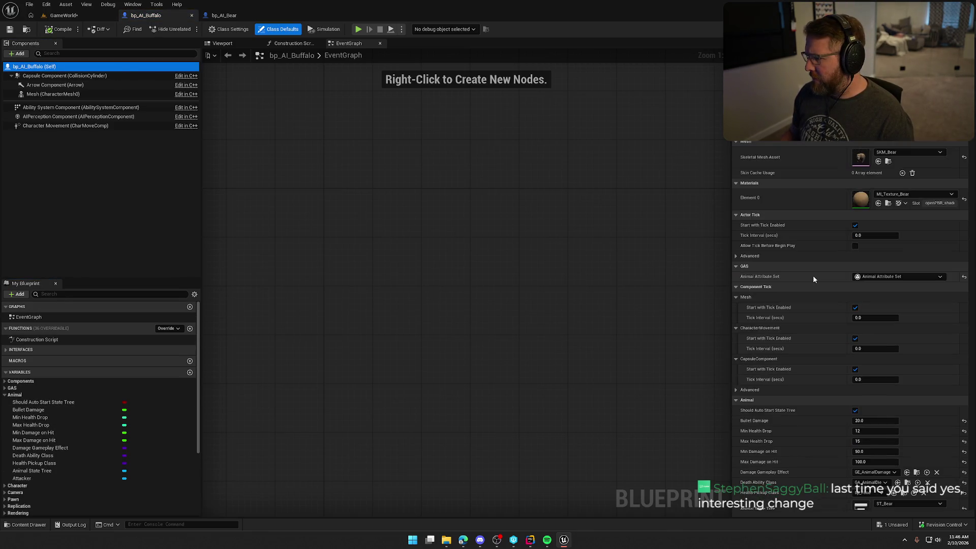
scroll(814, 276, "down", 2)
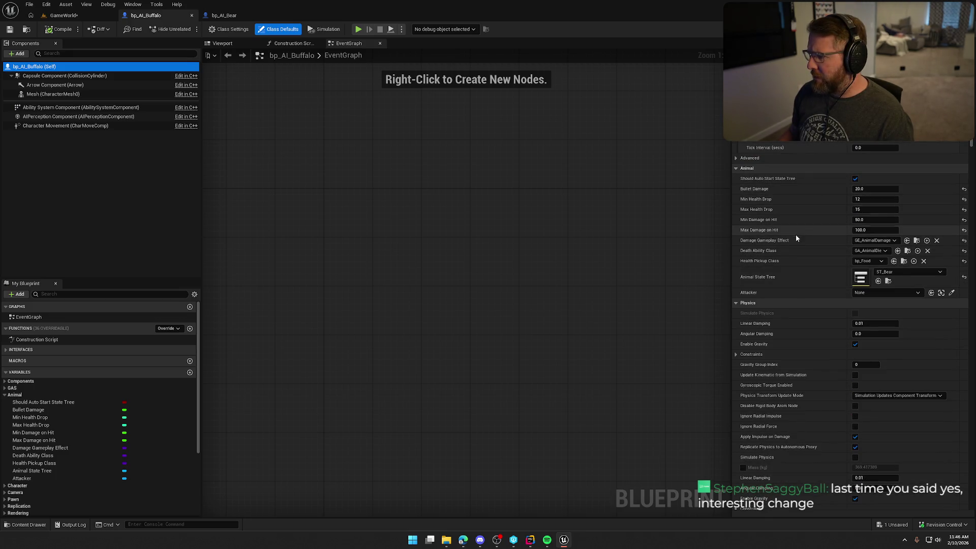
scroll(790, 254, "up", 1)
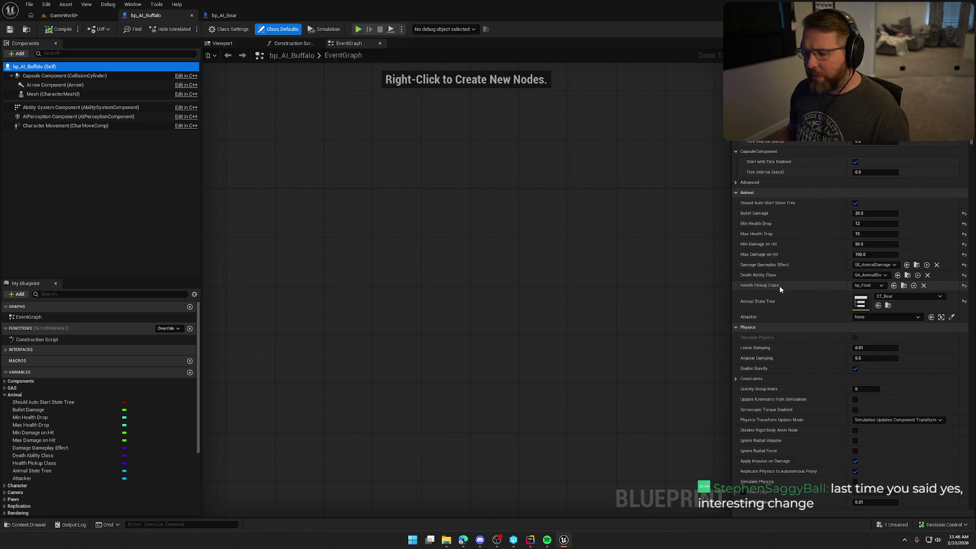
Step: Launch Notion from the Windows Start menu
key("super")
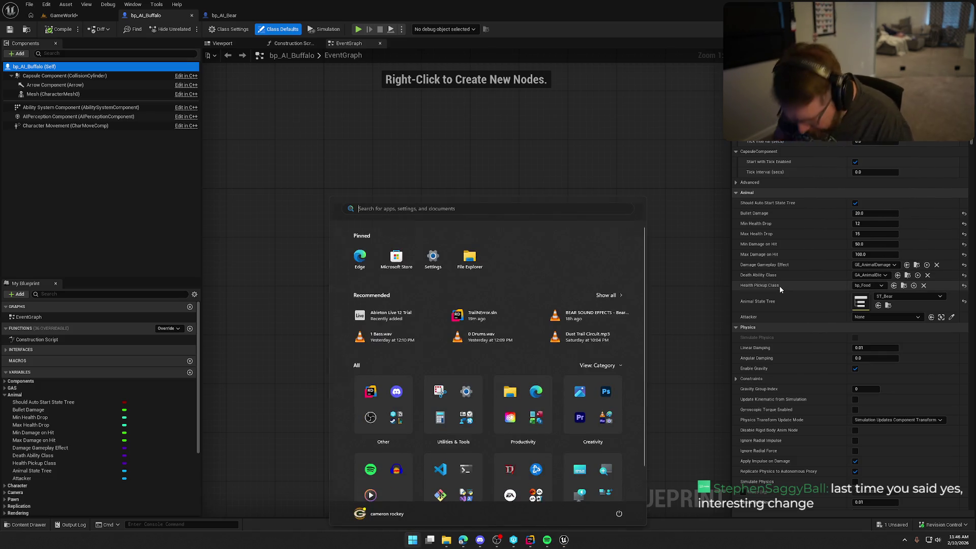
type("notion")
key("Return")
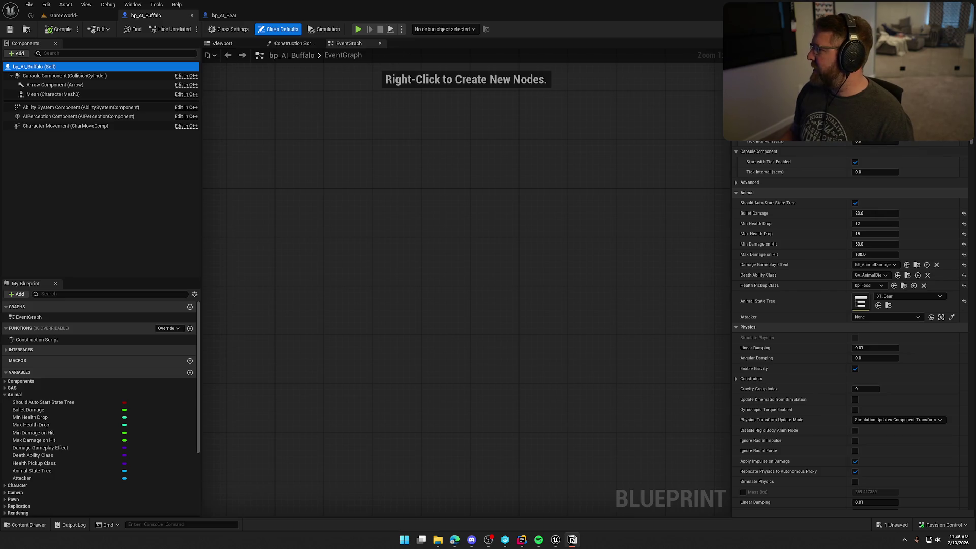
Step: Set Bullet Damage 35, Min Health Drop 8, Max Health Drop 10, then browse to ST_Bear
left_click(878, 213)
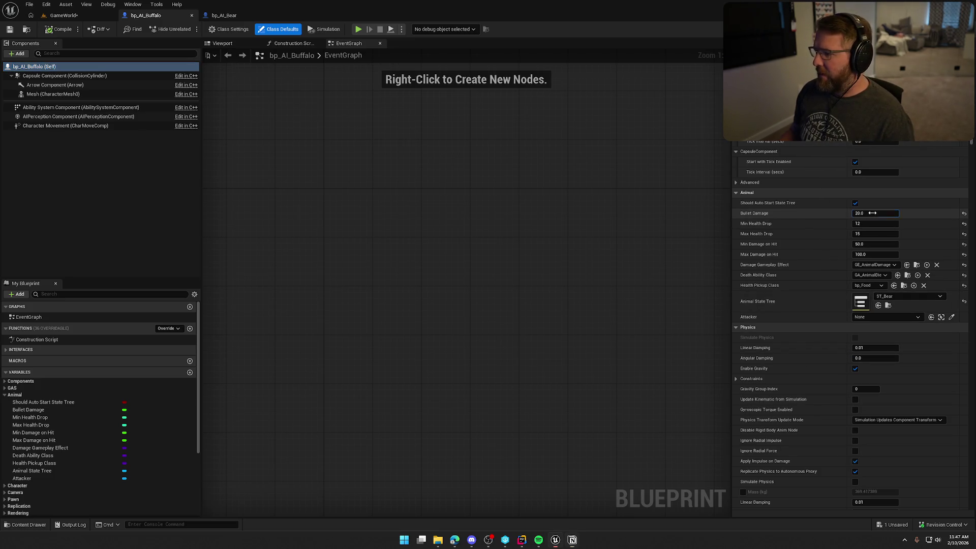
type("34")
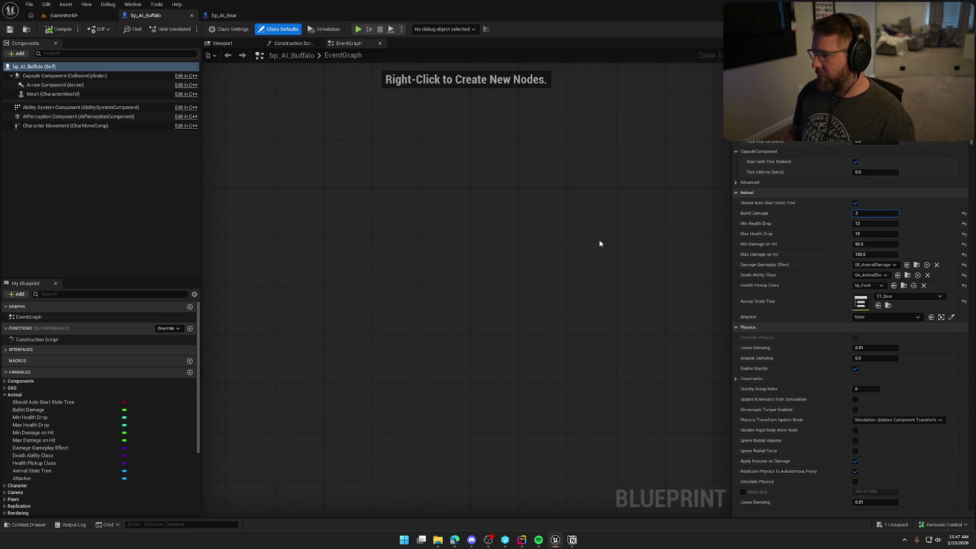
key("Return")
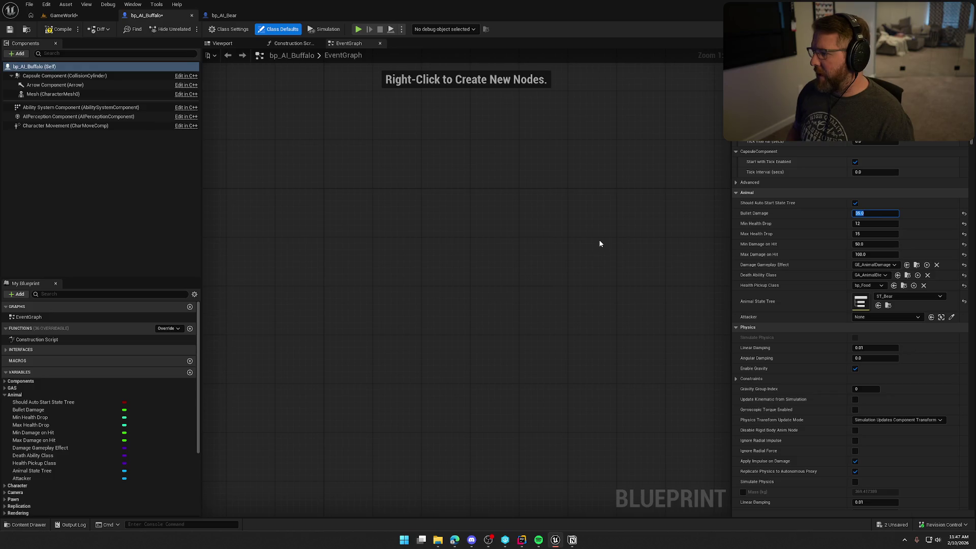
key("Tab")
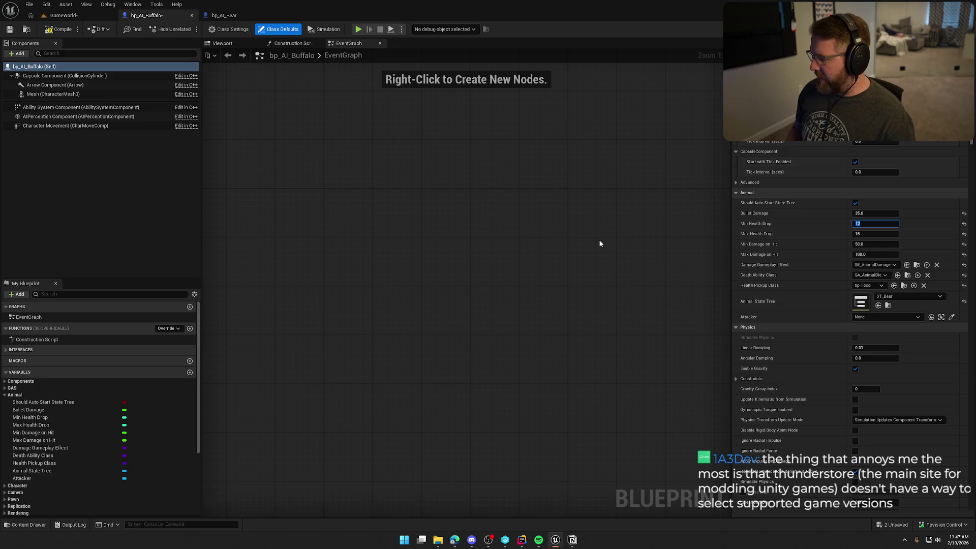
type("8")
key("Tab")
type("10")
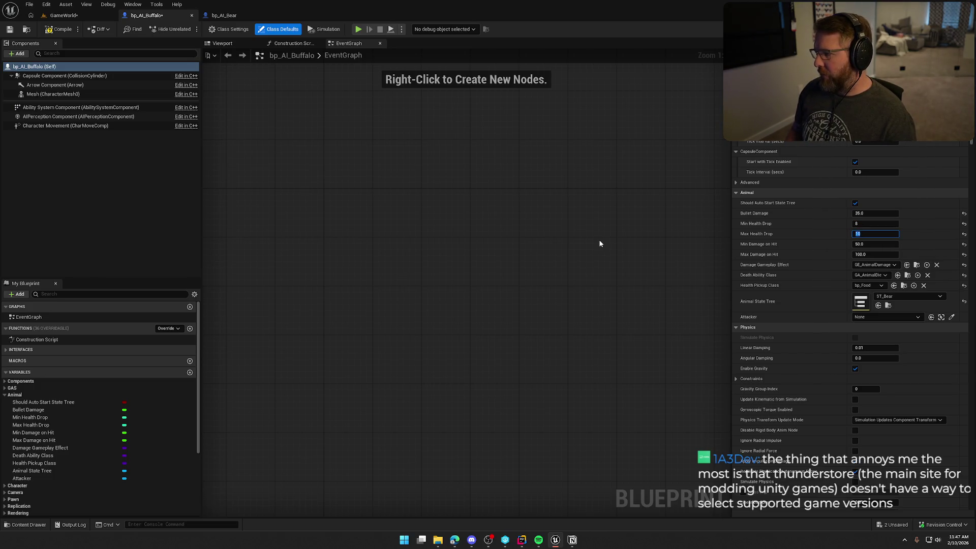
key("Tab")
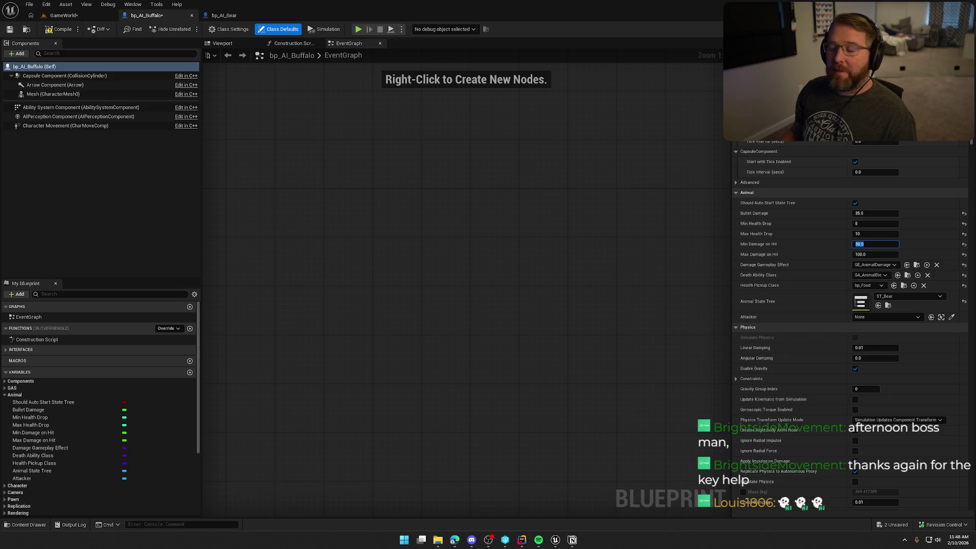
left_click(464, 230)
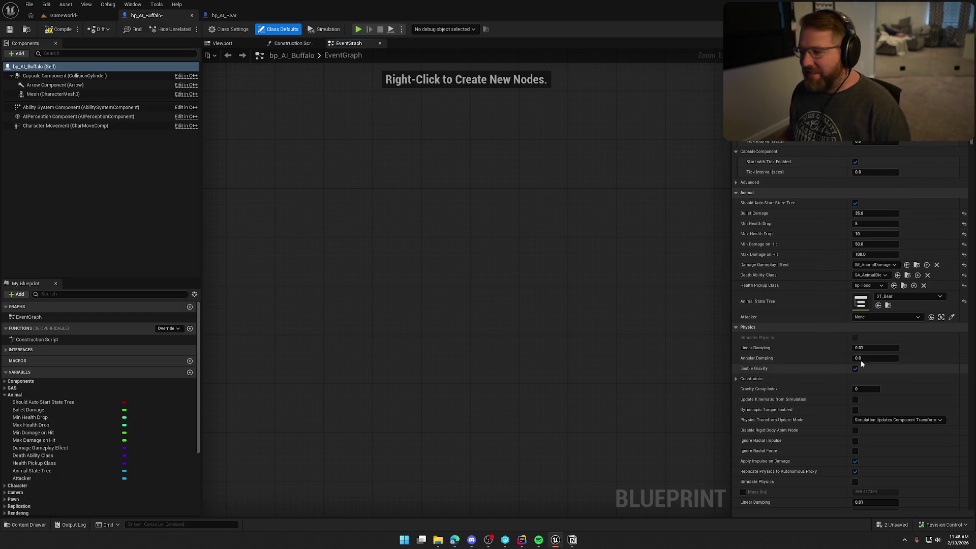
left_click(888, 306)
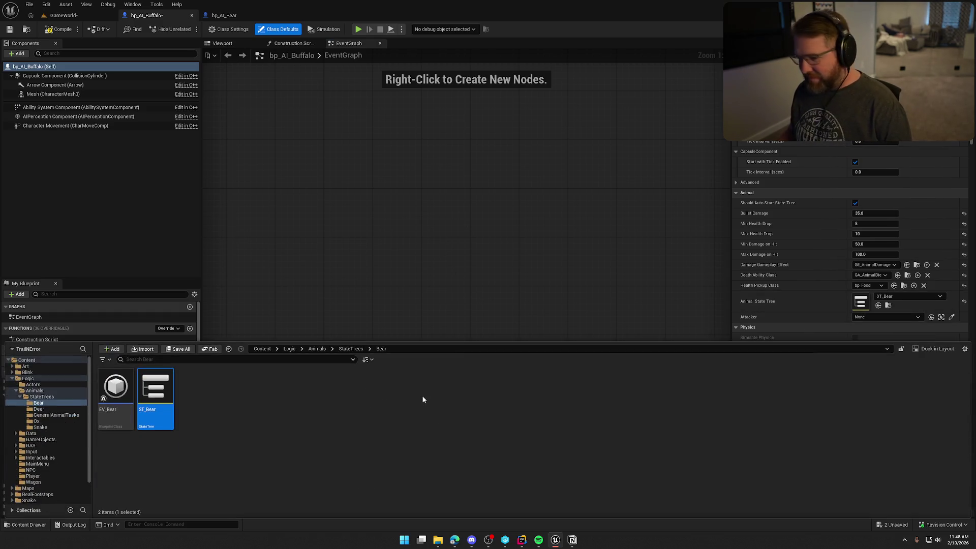
Step: Create a folder named Buffalo inside Logic/Animals/StateTrees and open it
left_click(42, 397)
right_click(370, 390)
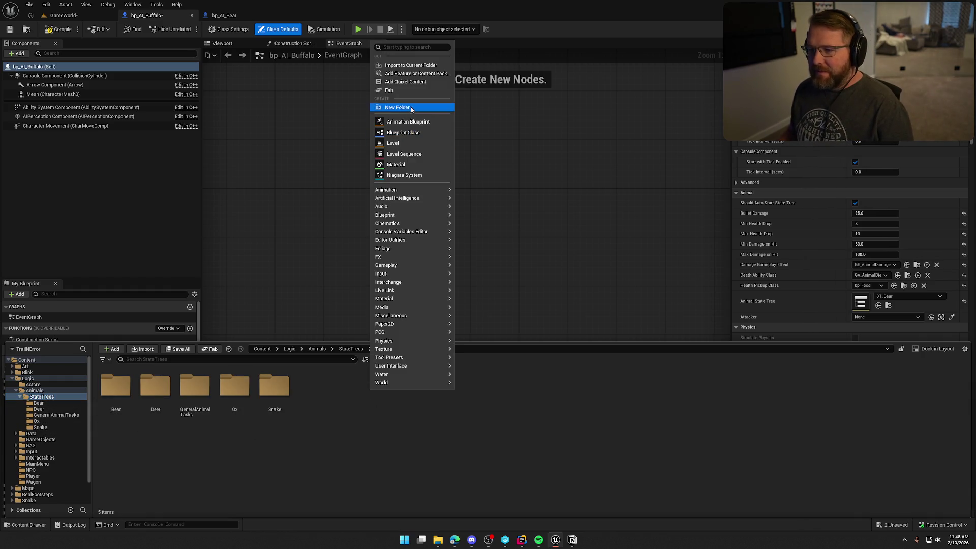
left_click(432, 107)
type("Buffal")
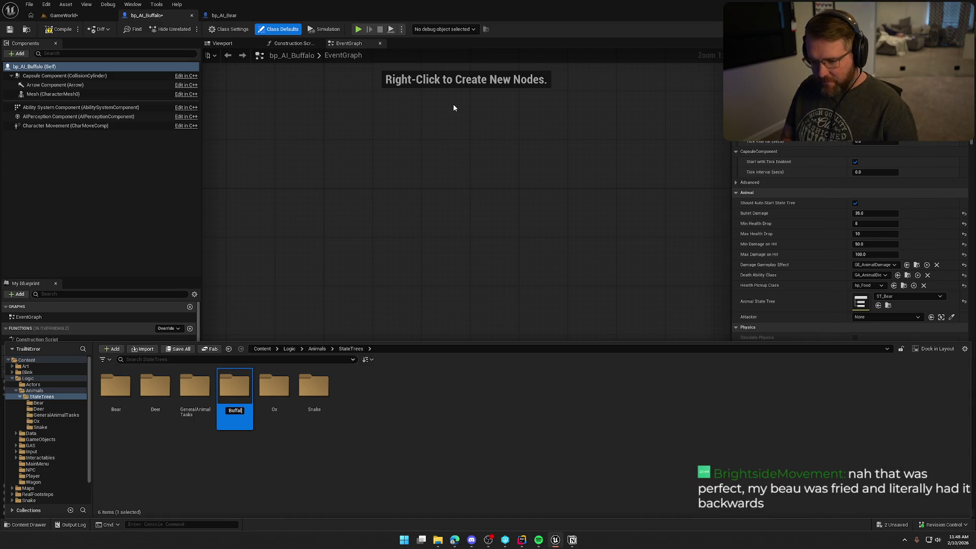
type("o")
key("Return")
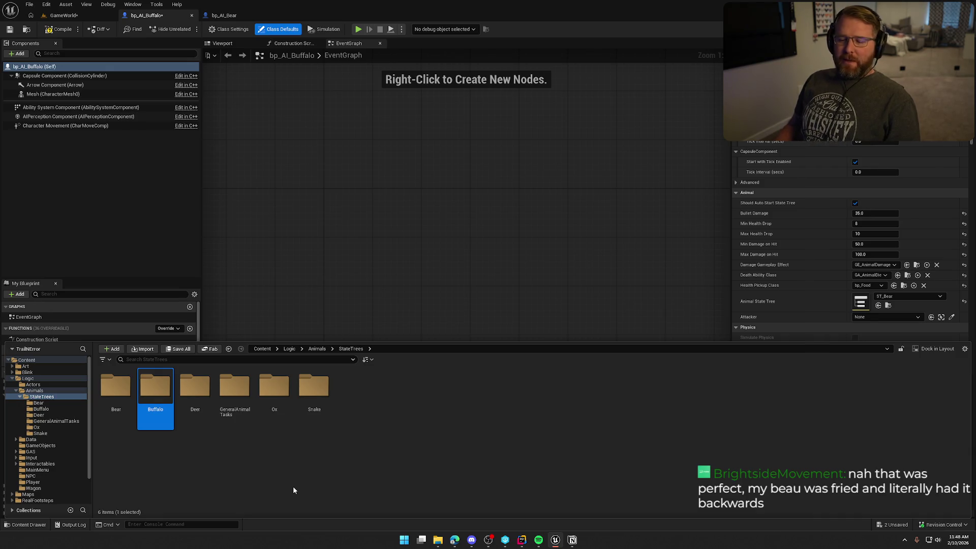
double_click(154, 387)
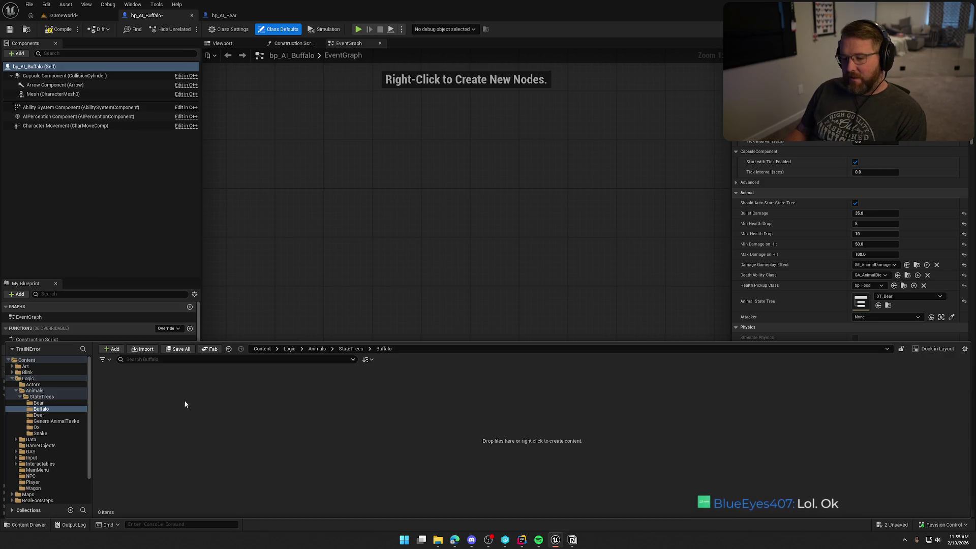
Step: Create a State Tree using the AI component schema and name it ST_Buffalo
right_click(156, 410)
type("state")
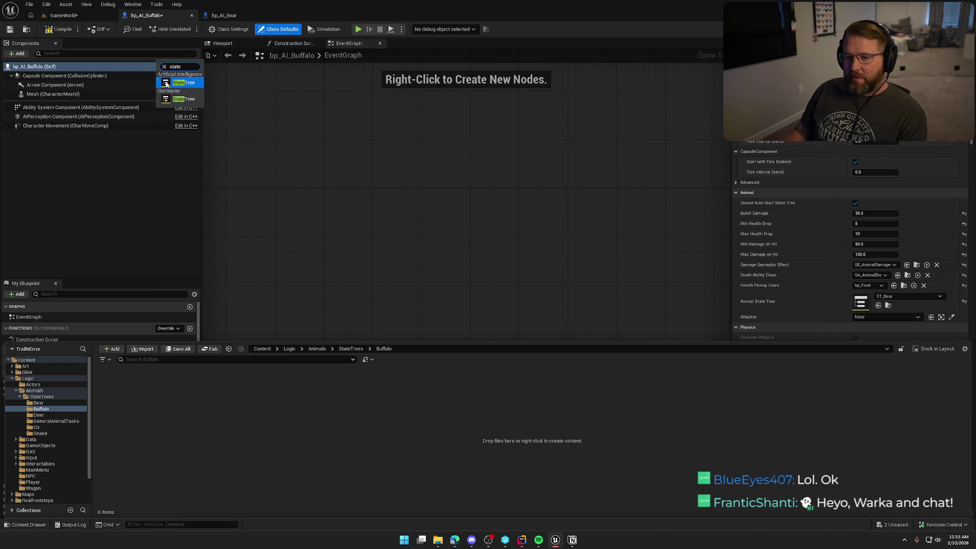
left_click(191, 83)
left_click(450, 276)
left_click(559, 294)
type("ST)")
key("BackSpace")
type("ffalo")
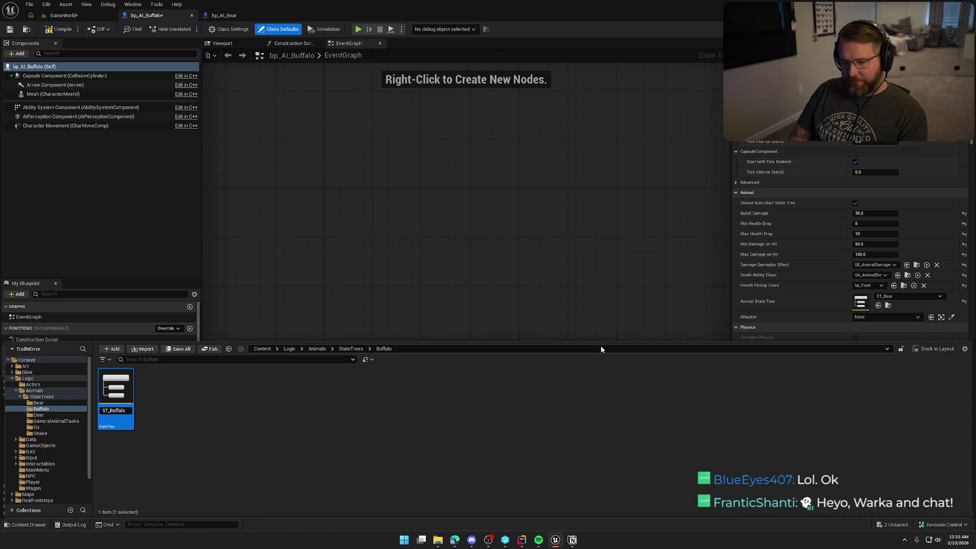
key("Return")
Step: Save the new ST_Buffalo asset with Save Selected
left_click(39, 415)
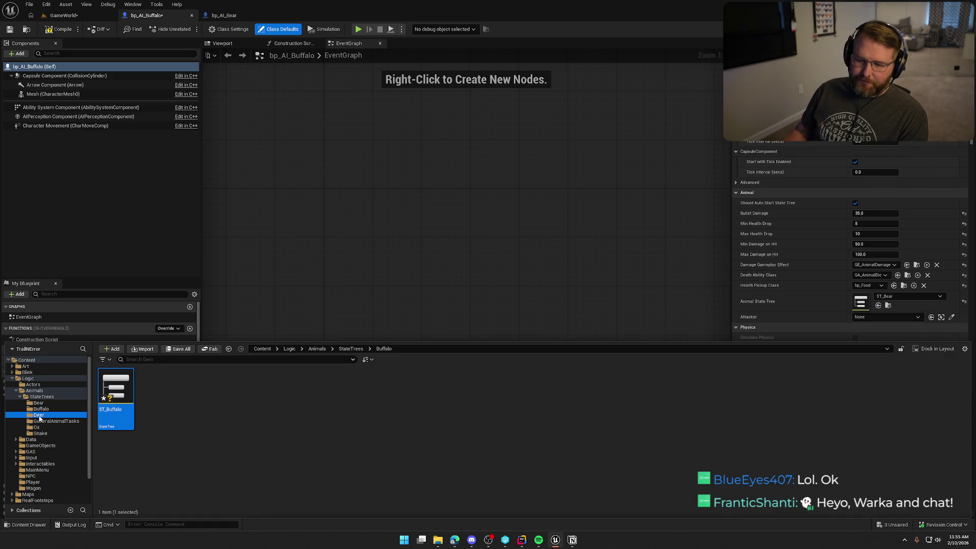
left_click(42, 409)
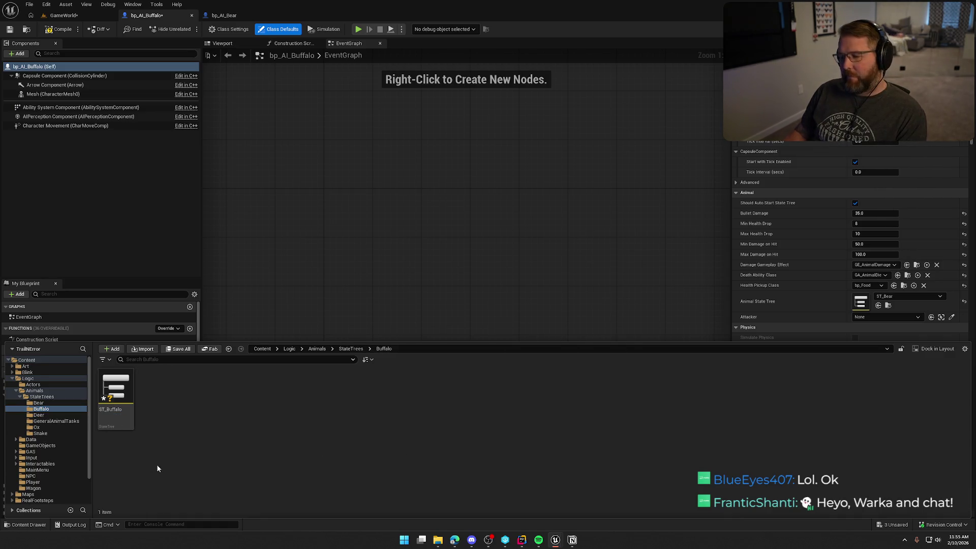
key("ctrl+shift+s")
left_click(498, 355)
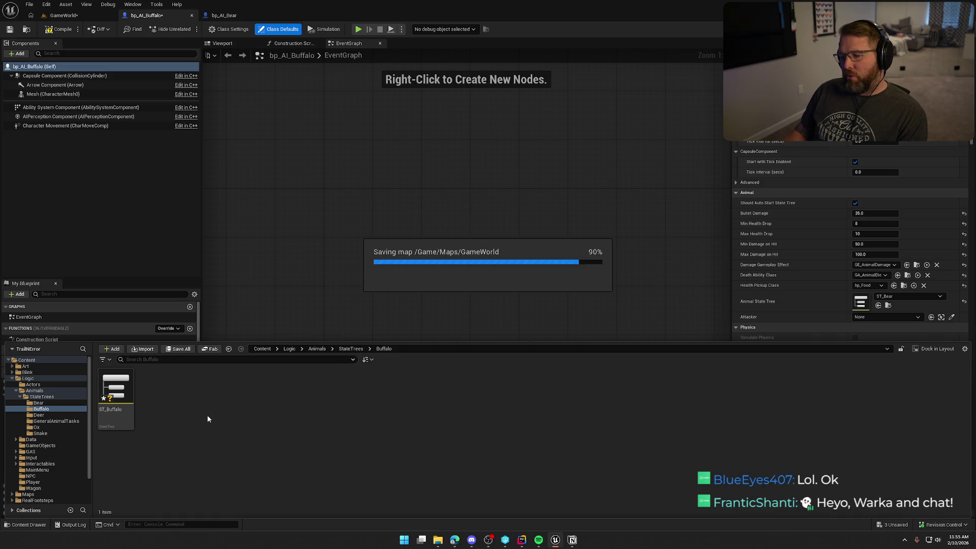
Step: Open ST_Buffalo, set bp_AI_Buffalo's Animal State Tree default to ST_Buffalo, and compile
double_click(116, 389)
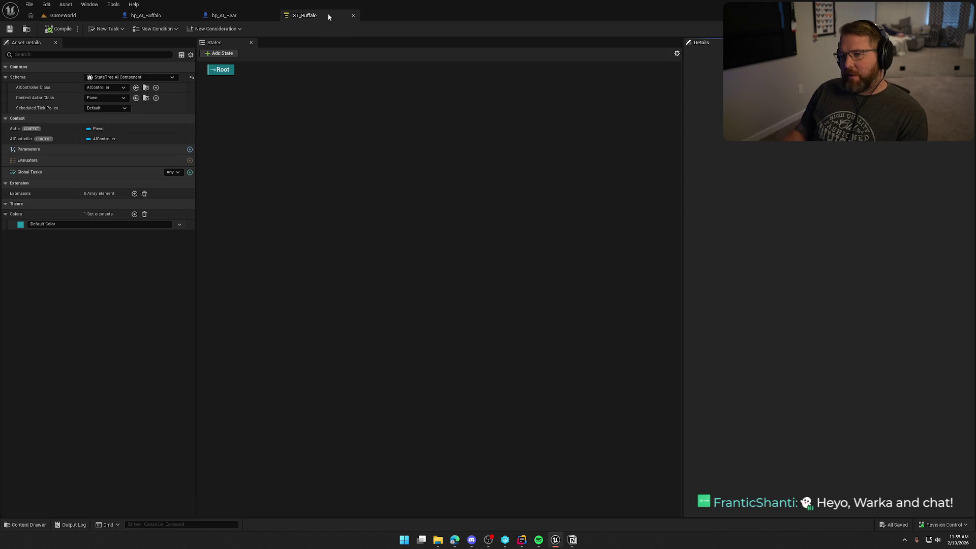
left_click_drag(328, 17, 232, 22)
left_click(167, 15)
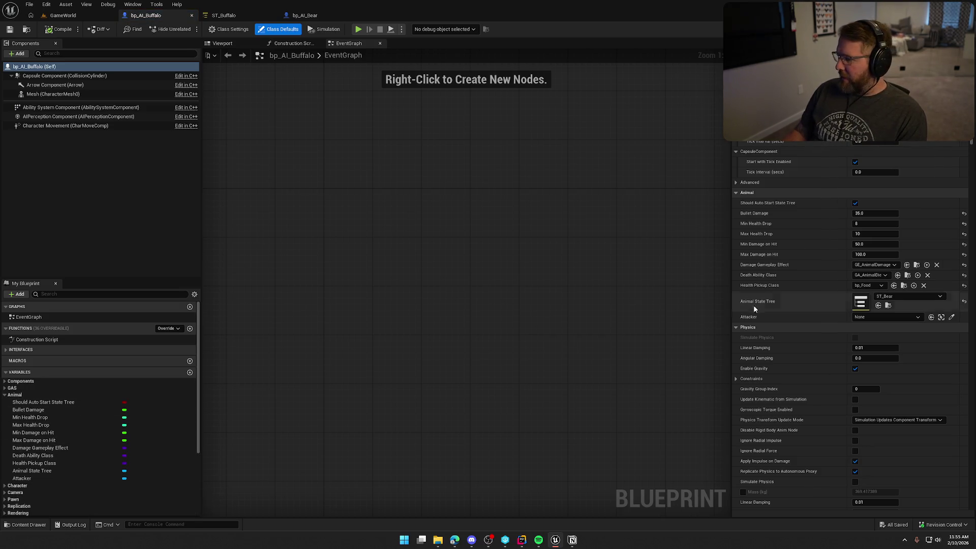
left_click(899, 298)
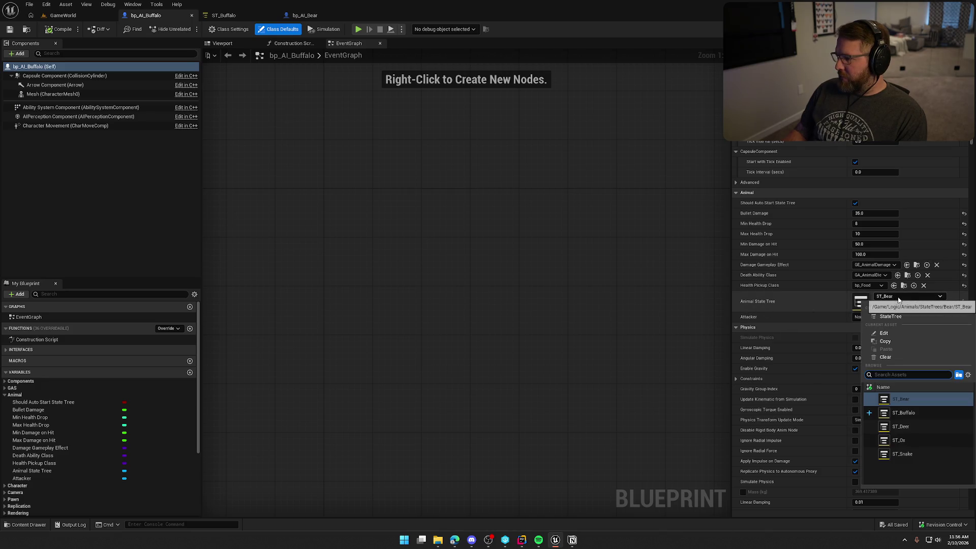
left_click(903, 413)
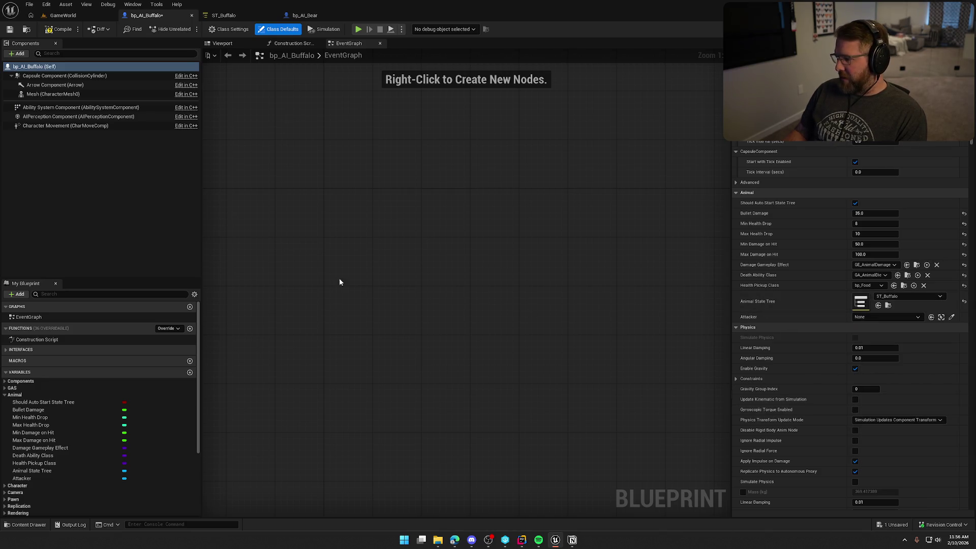
left_click(57, 30)
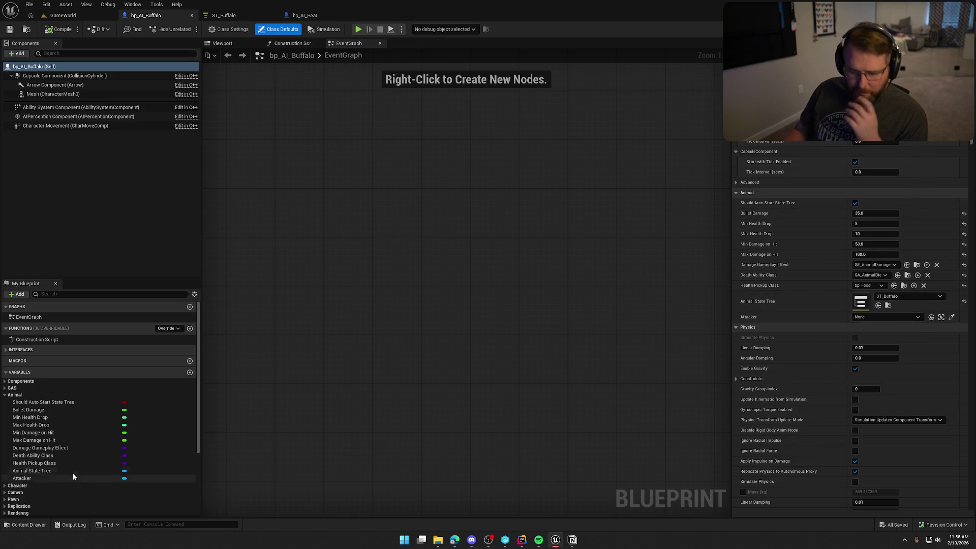
Step: Collapse the Animal and AI variable categories in bp_AI_Buffalo's My Blueprint panel
left_click(5, 395)
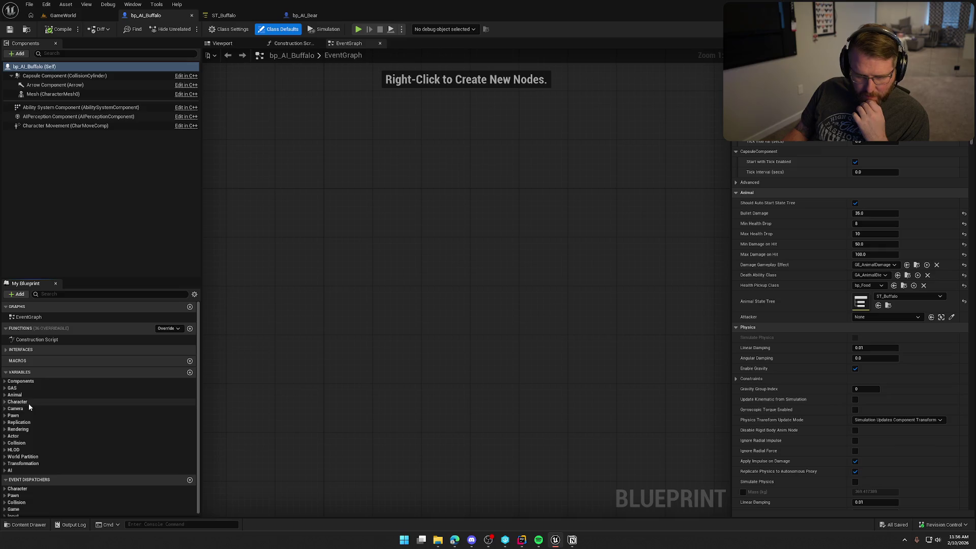
left_click(5, 470)
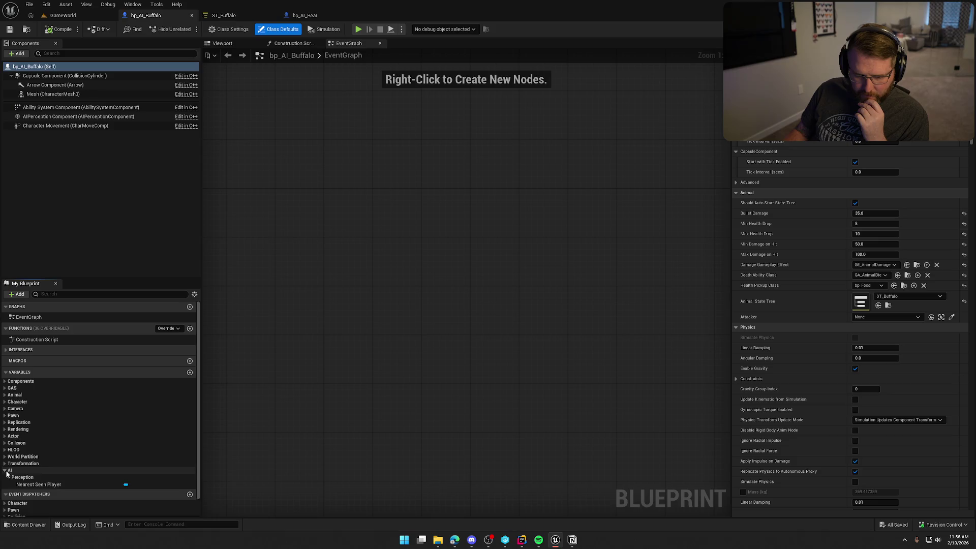
left_click(5, 471)
left_click(117, 186)
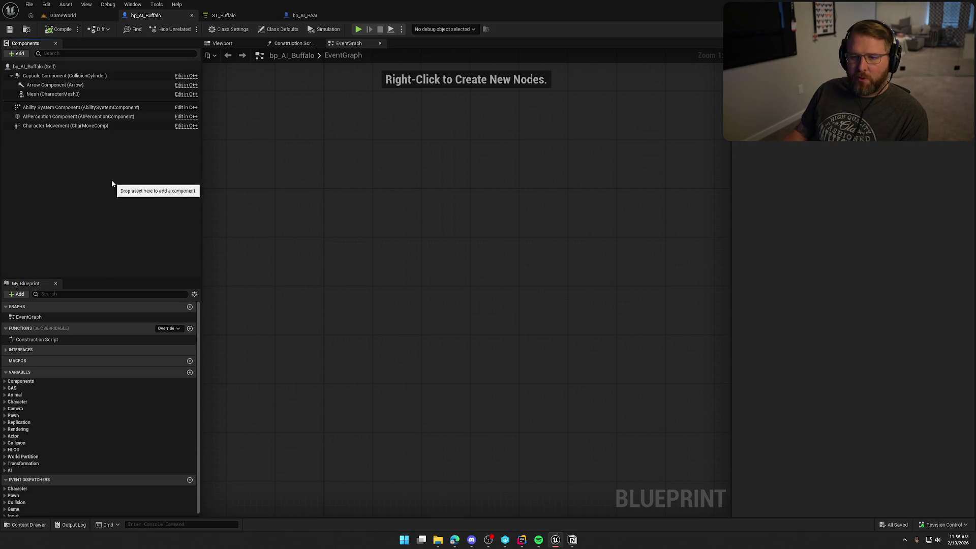
Step: Review the Ability System, AIPerception sight radius and Character Movement Max Walk Speed of 150 cm/s
left_click(57, 108)
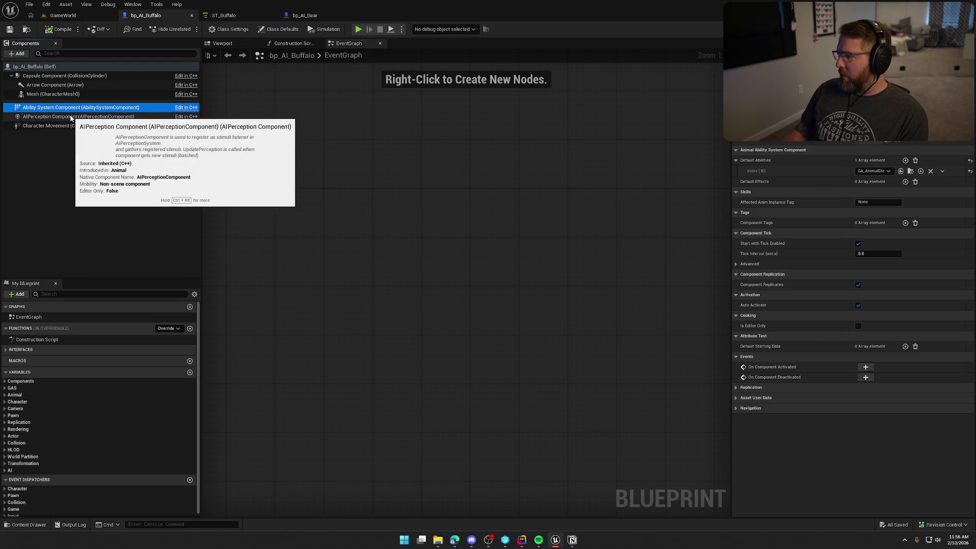
left_click(71, 117)
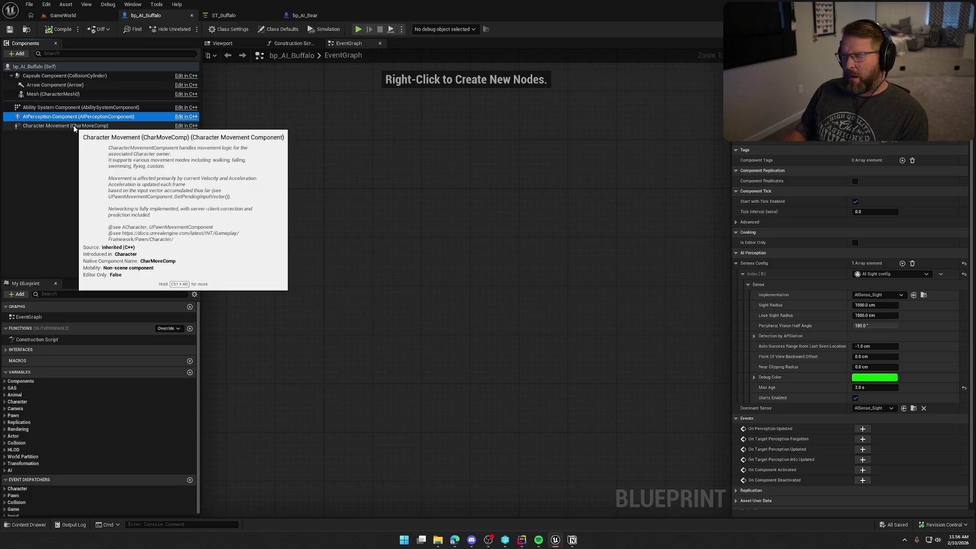
left_click(874, 306)
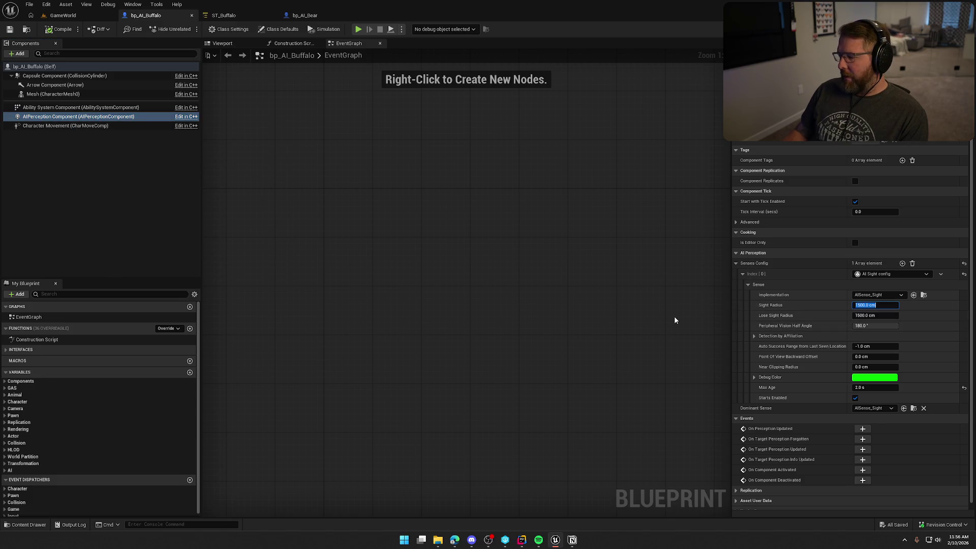
left_click(68, 126)
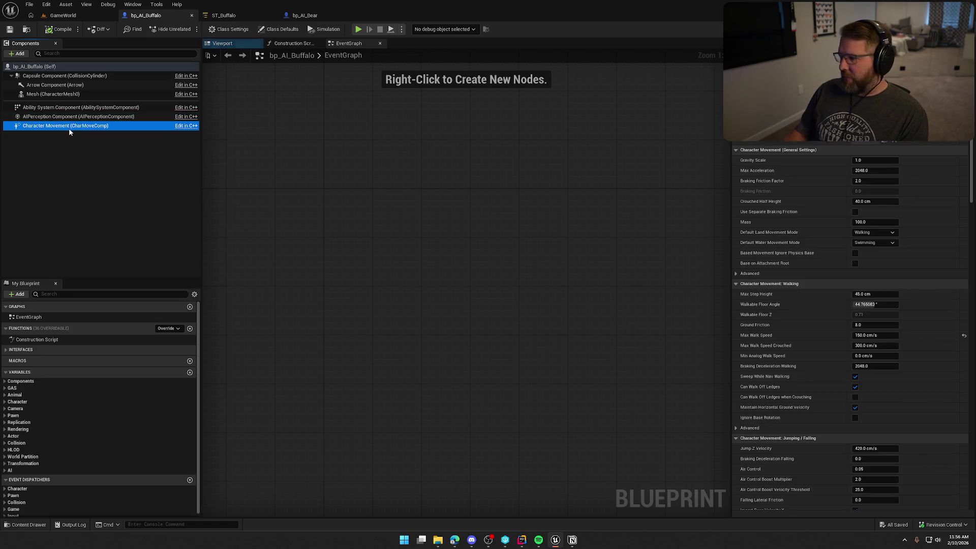
left_click(875, 335)
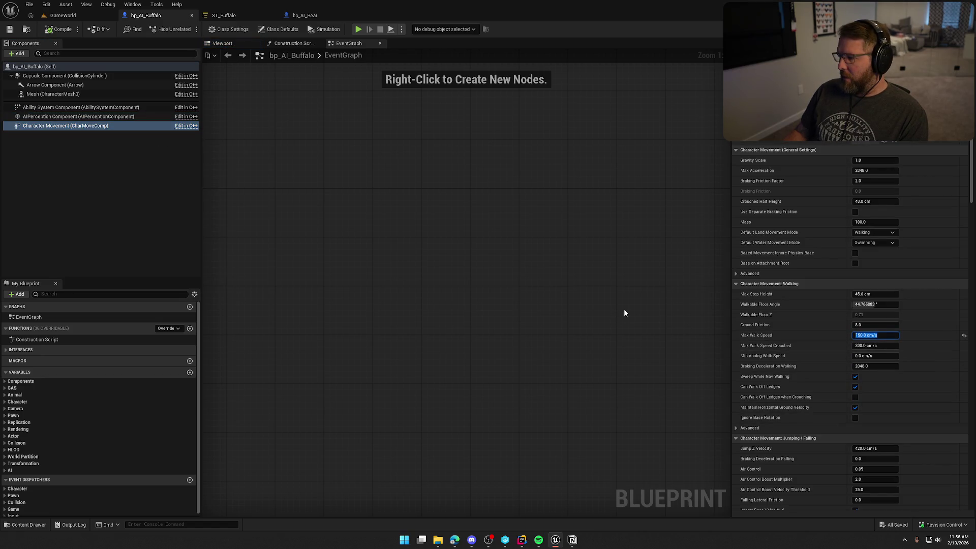
left_click(642, 315)
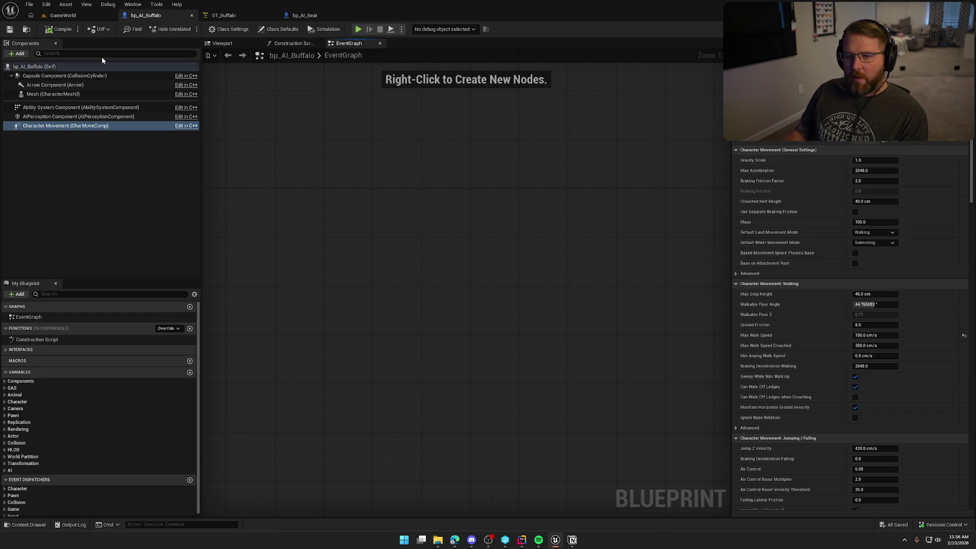
key("ctrl+space")
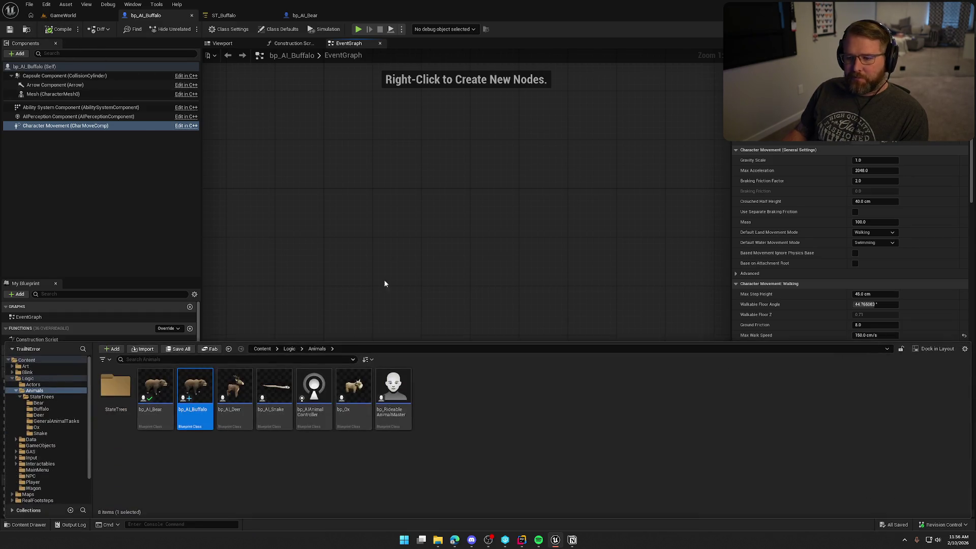
Step: Create a new folder named Buffalo in Art/Anims/Animals
left_click(26, 366)
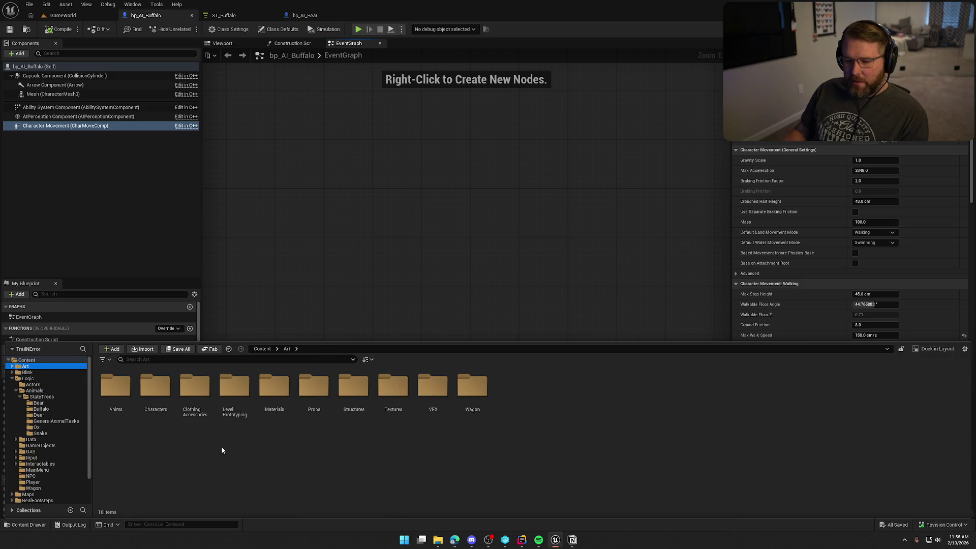
double_click(115, 389)
double_click(115, 388)
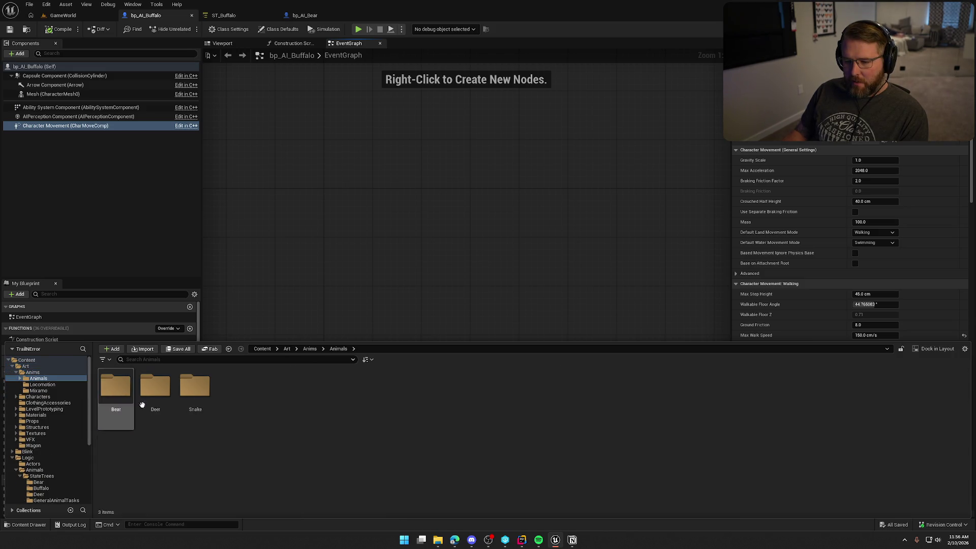
right_click(264, 402)
left_click(339, 121)
type("Buffalo")
key("Return")
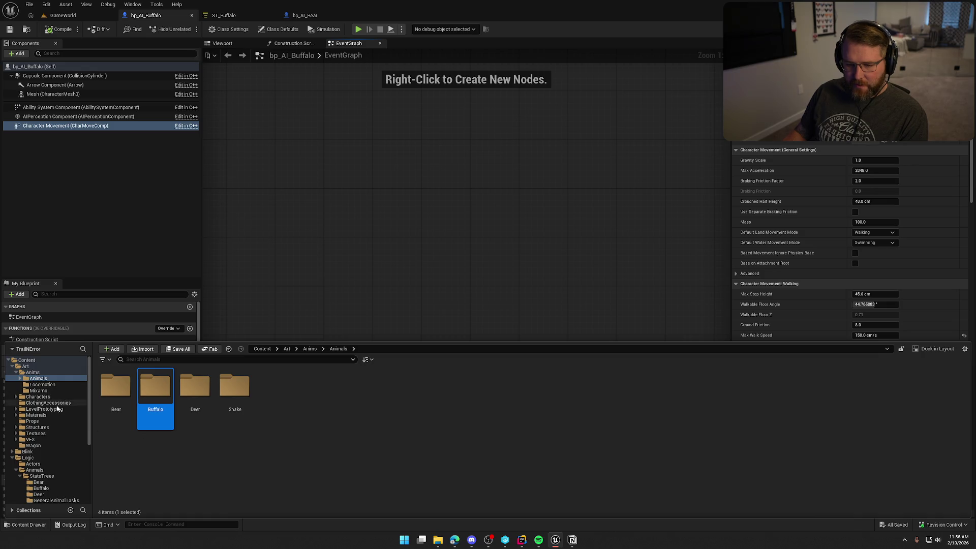
Step: Browse to Art/Characters/Animals/Bison, which holds SK_Bison
left_click(16, 397)
left_click(20, 403)
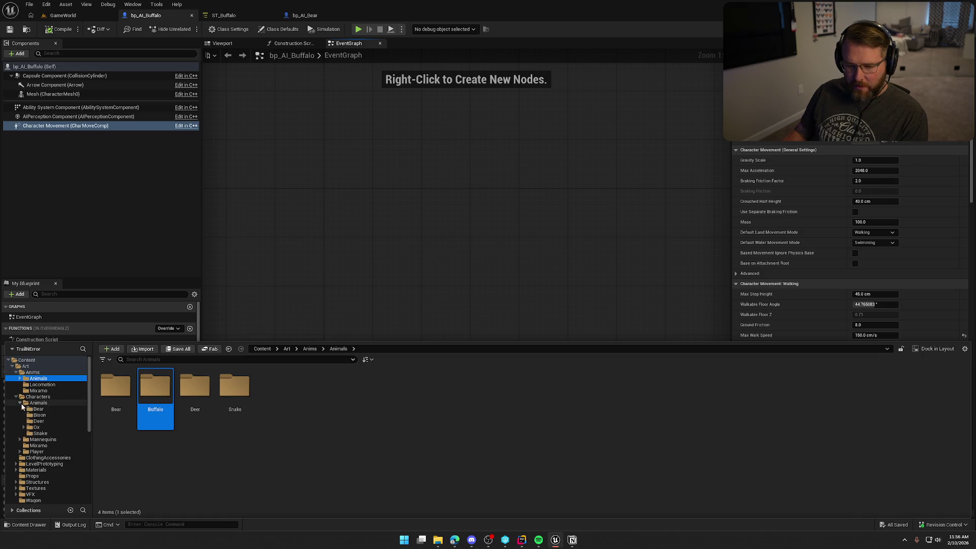
left_click(46, 410)
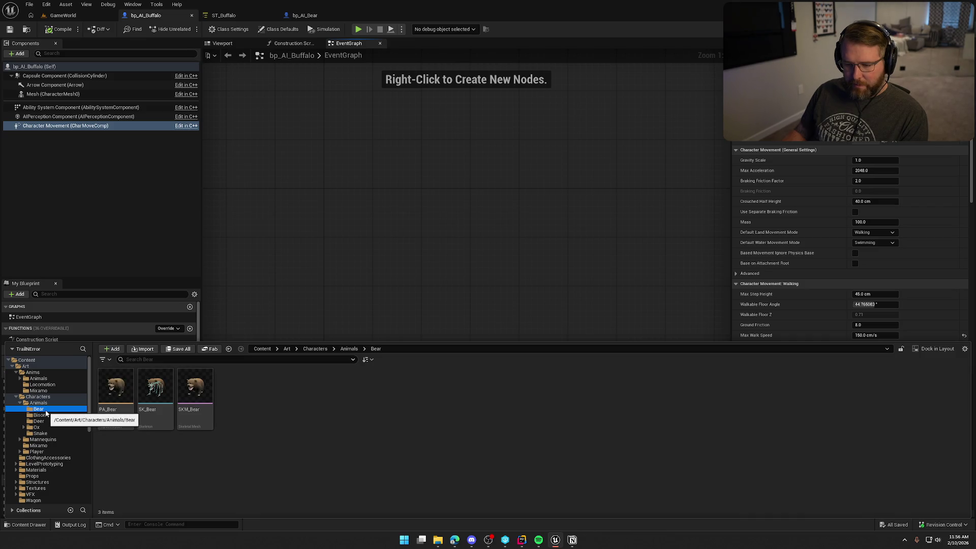
left_click(52, 416)
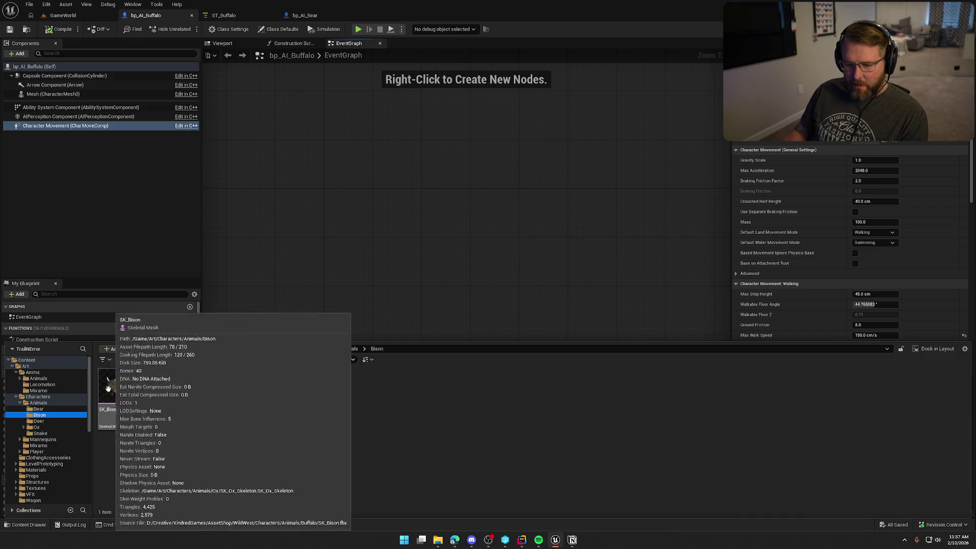
key("F2")
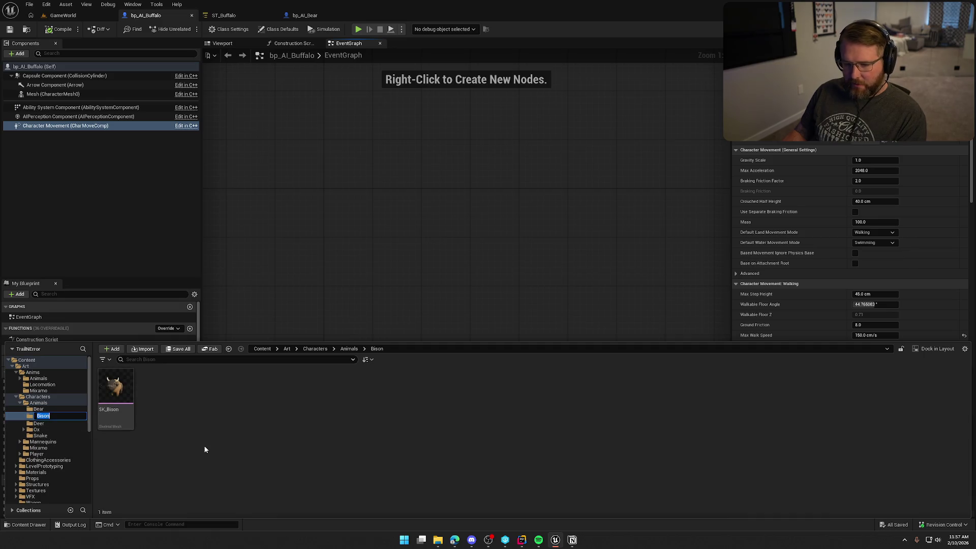
Step: Rename the Bison folder to Bufflao, check out SK_Bison, and fix up leftover redirectors
type("Bufflao")
key("Return")
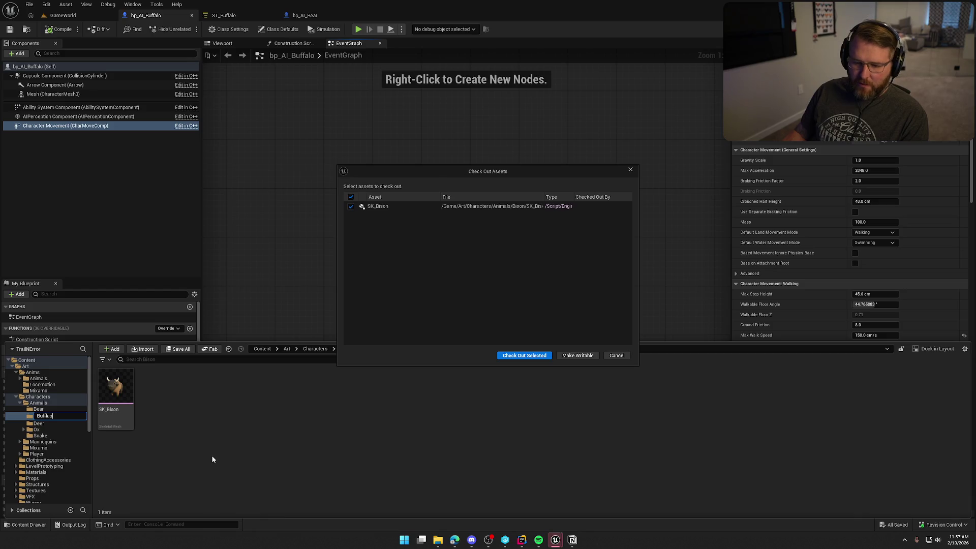
left_click(524, 355)
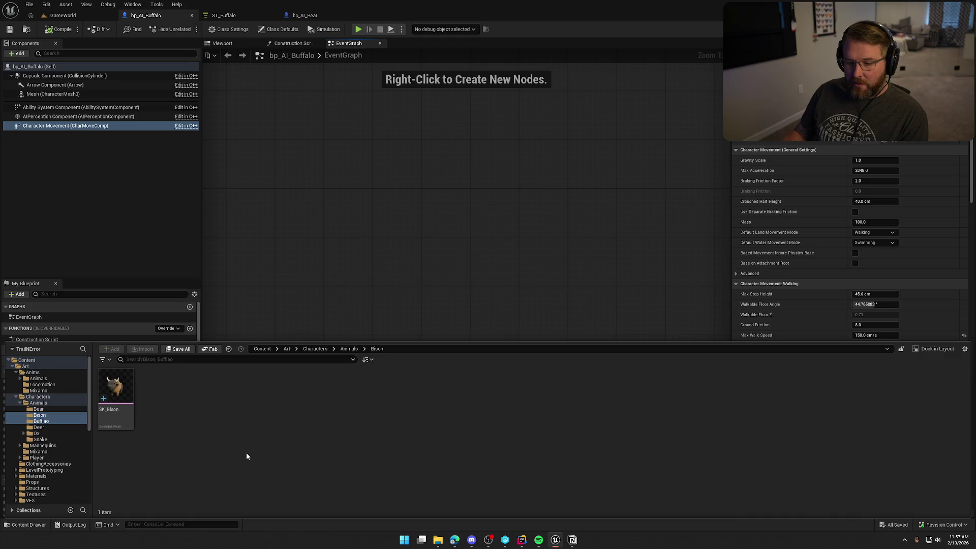
left_click(40, 415)
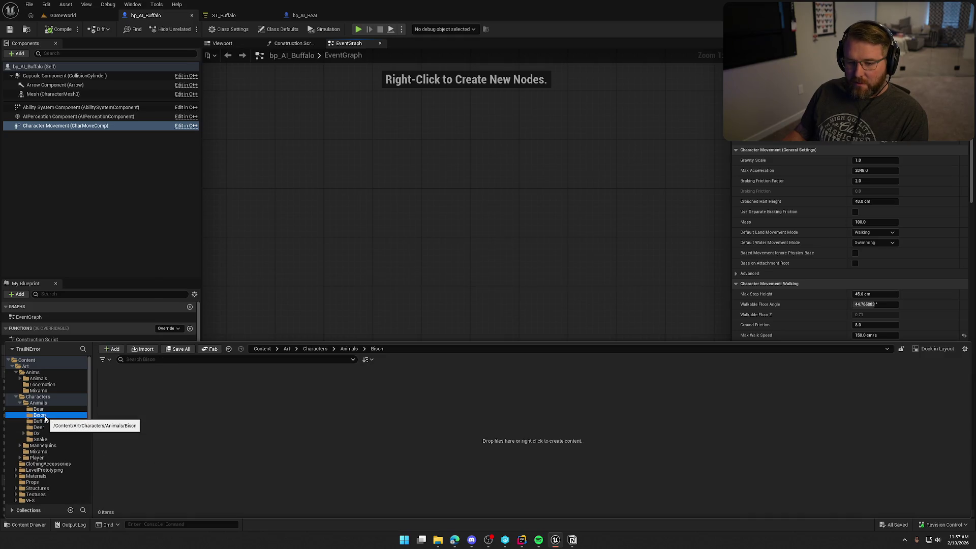
right_click(41, 415)
left_click(91, 343)
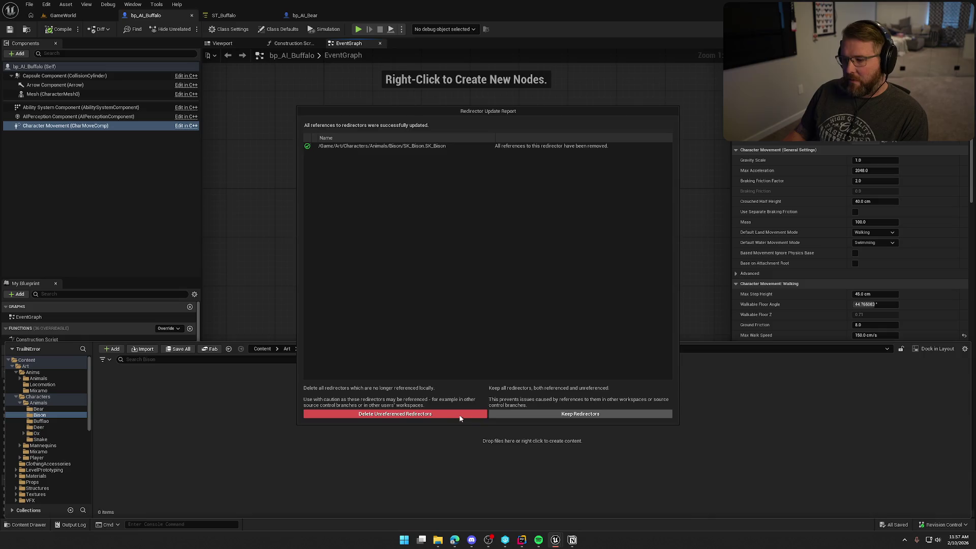
left_click(400, 406)
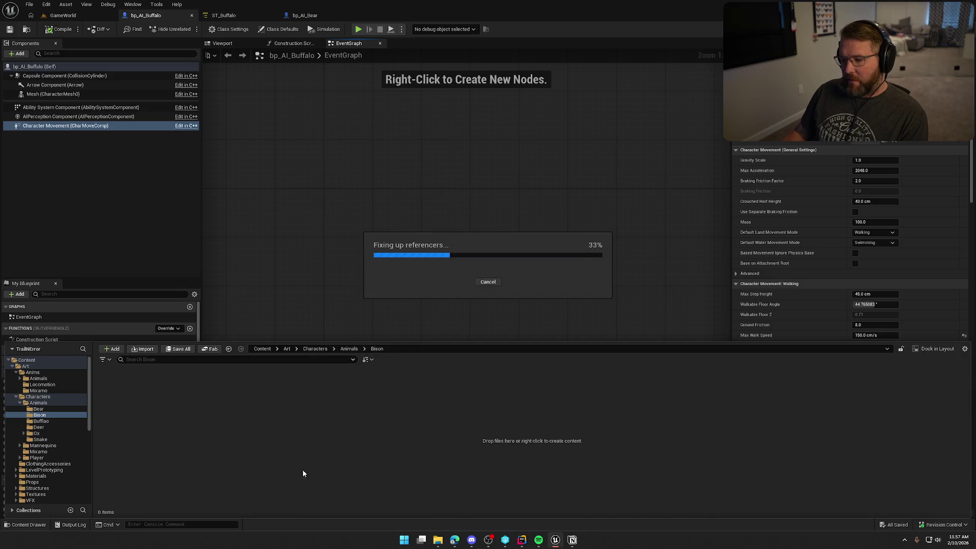
Step: Delete the empty old Bison folder and open the renamed folder holding SK_Bison
left_click(51, 422)
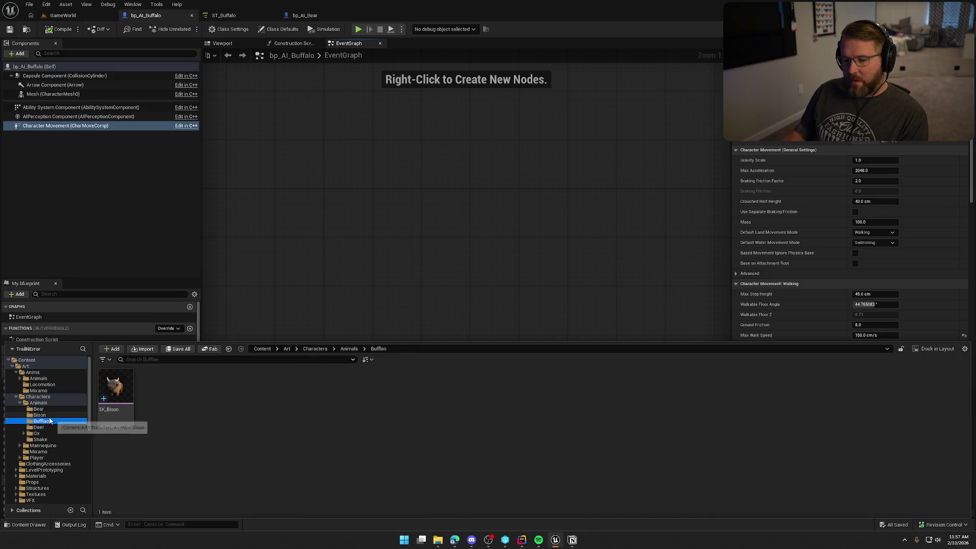
left_click(52, 416)
key("Delete")
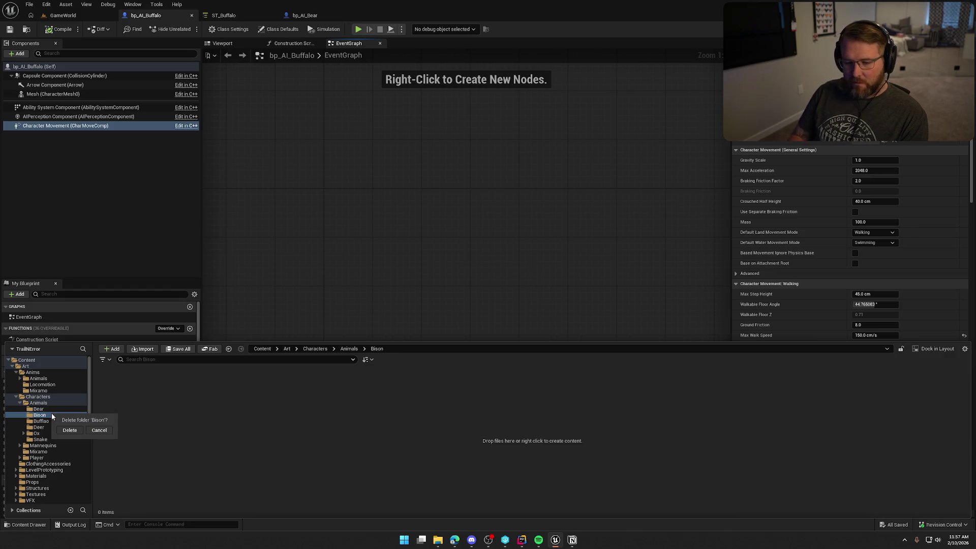
left_click(69, 430)
left_click(48, 415)
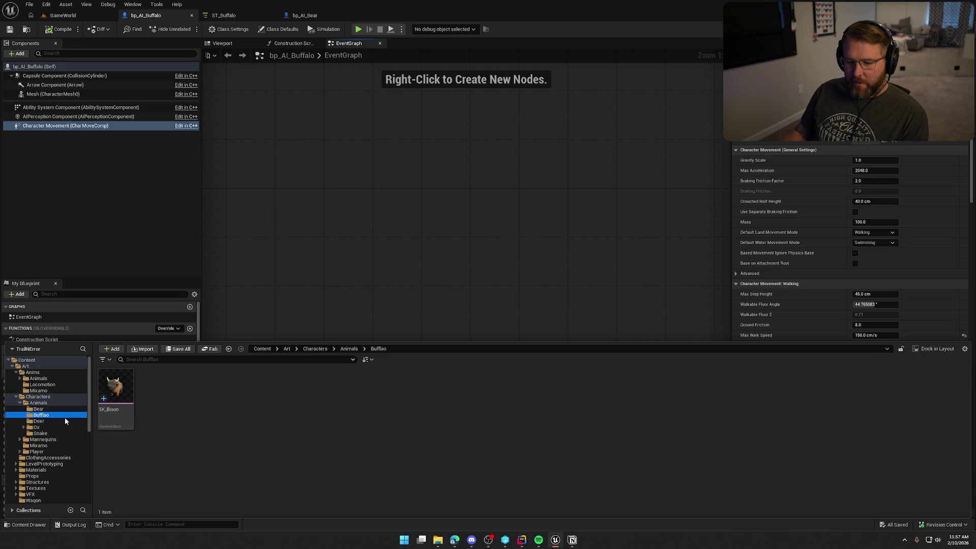
Step: Rename the misspelled Bufflao folder to Buffalo
key("F2")
type("Buff")
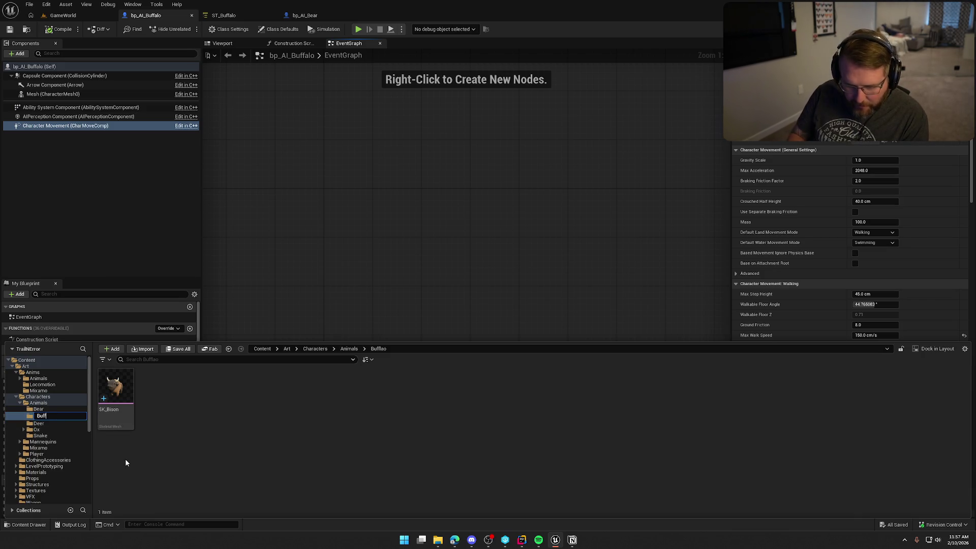
type("alo")
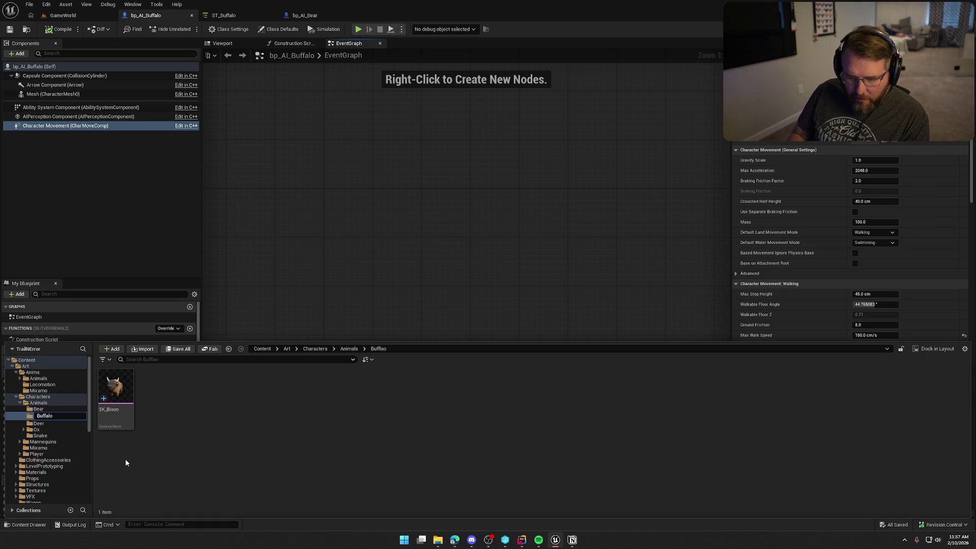
key("Return")
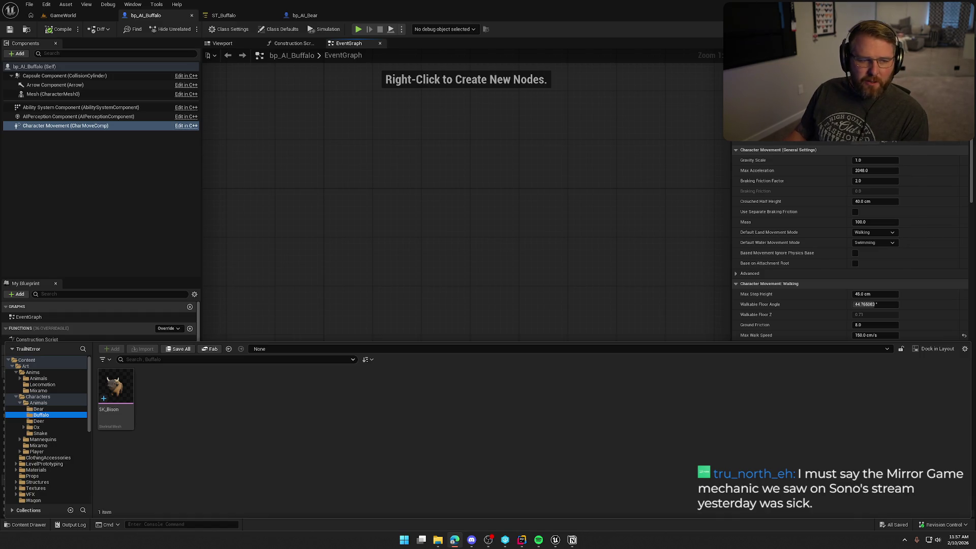
left_click(300, 454)
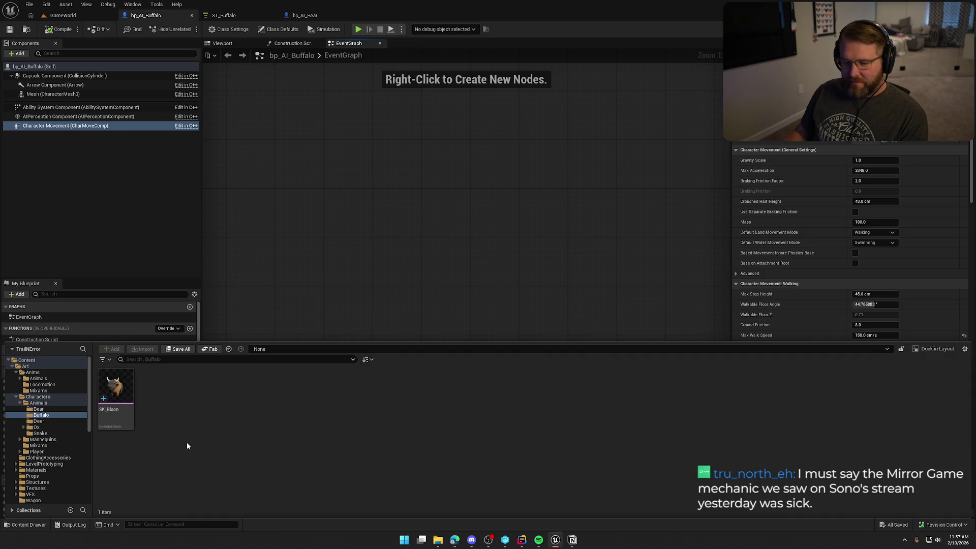
Step: Rename the SK_Bison mesh to SK_Buffalo
key("F2")
key("BackSpace")
key("BackSpace")
type("uffalo")
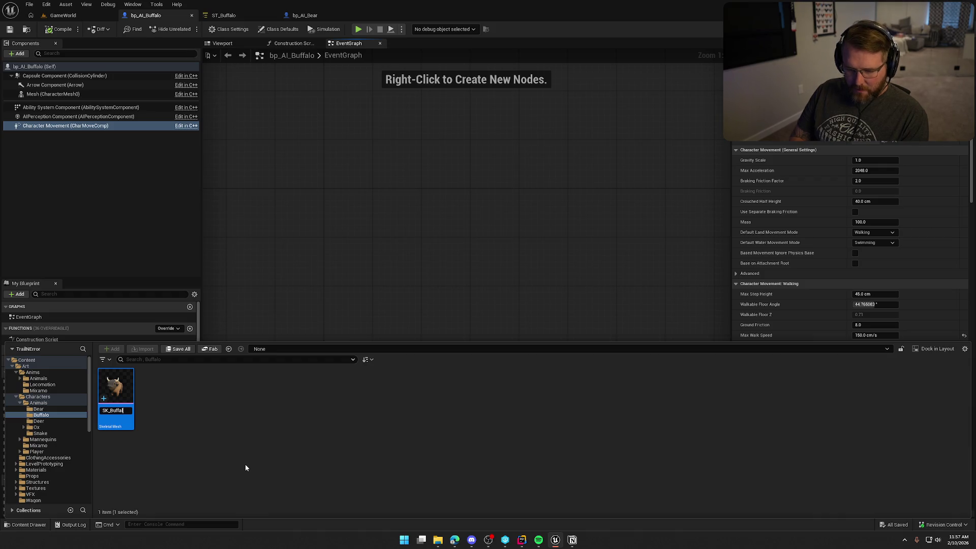
key("Return")
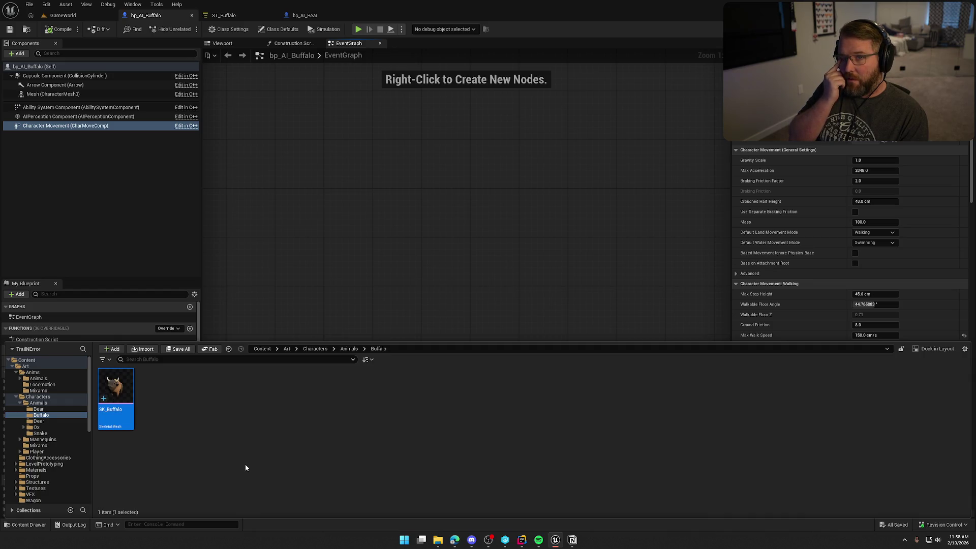
left_click(243, 460)
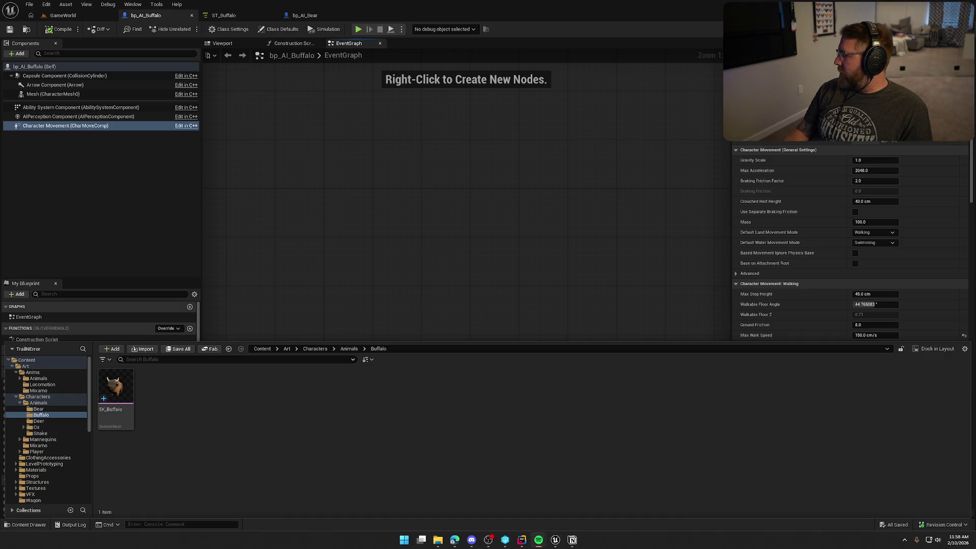
Step: Browse the Deer and Ox character folders' assets
left_click(401, 444)
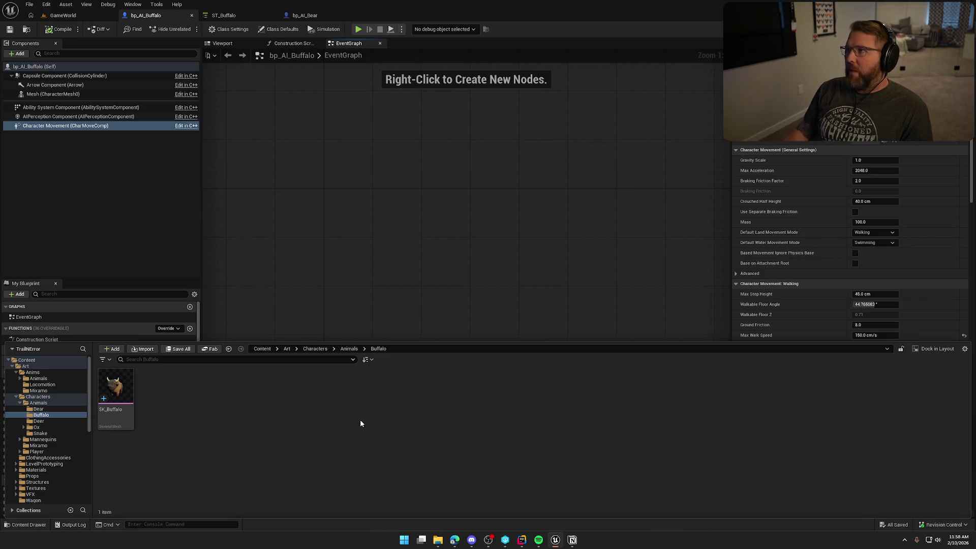
left_click(40, 421)
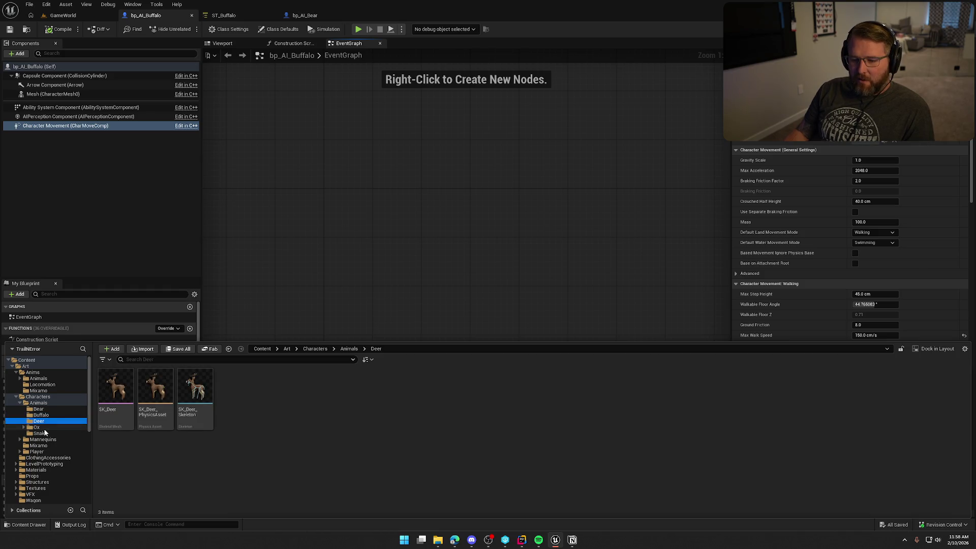
left_click(45, 428)
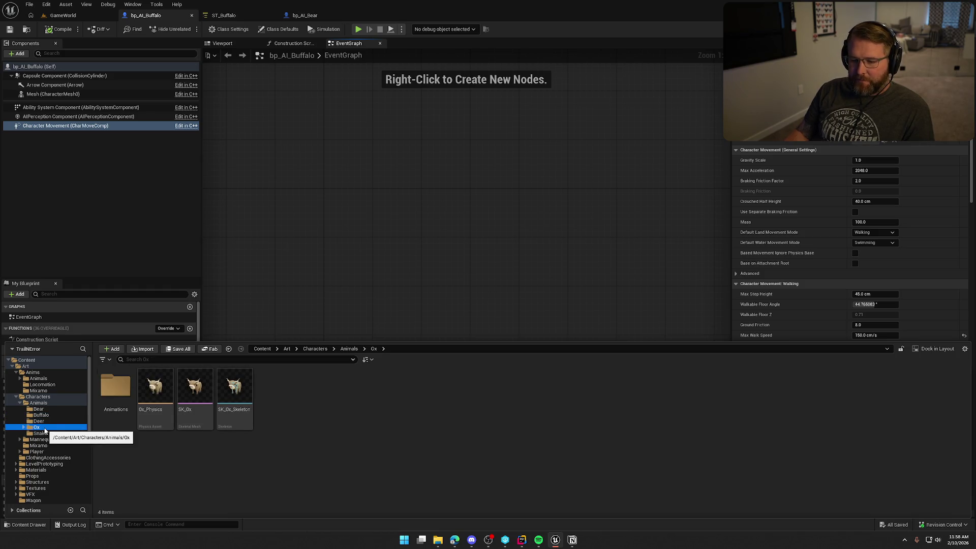
Step: Open SK_Buffalo, compare it with SK_Ox_Skeleton, then close both editors
left_click(40, 415)
double_click(116, 389)
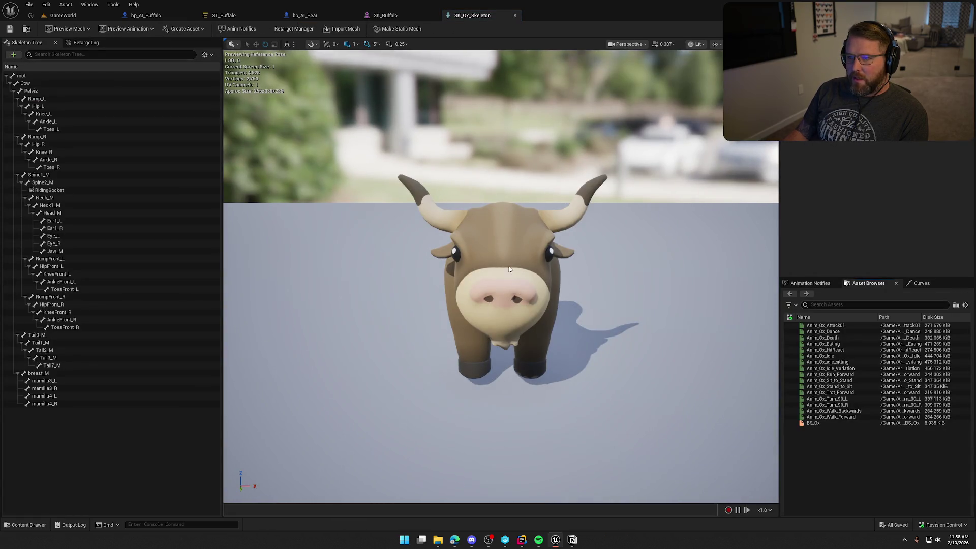
left_click(386, 15)
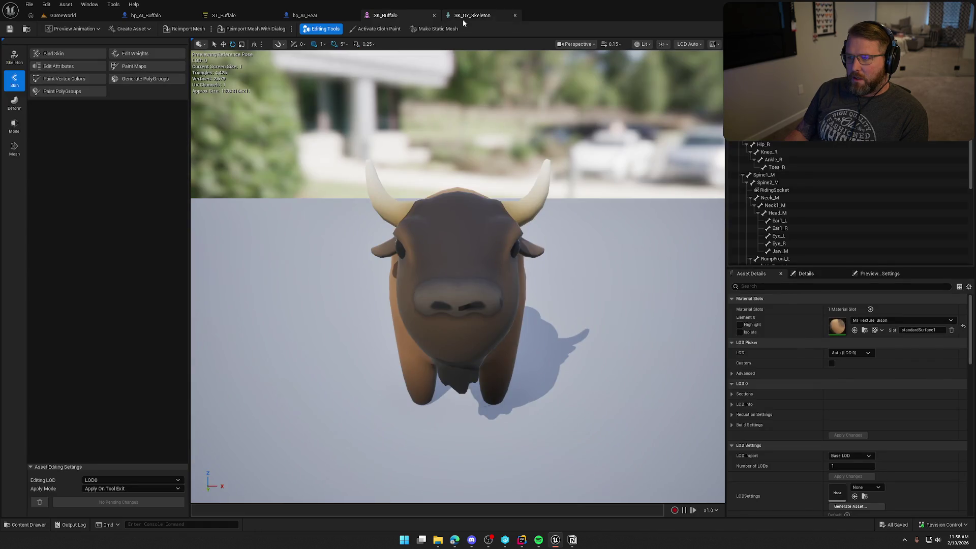
left_click(462, 16)
left_click(515, 15)
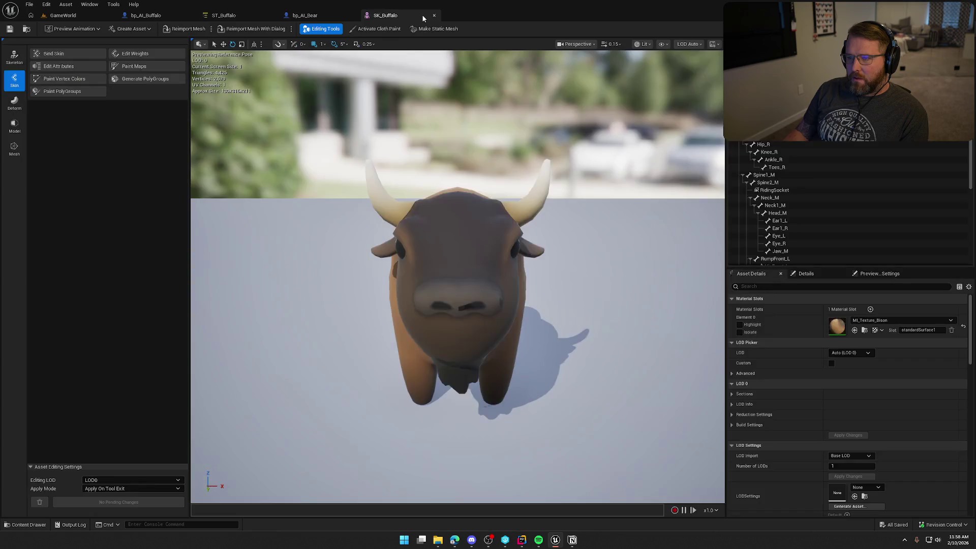
Step: Bring bp_AI_Bear's EventGraph to the front with the Ox folder shown in the content drawer
left_click(434, 15)
key("ctrl+space")
left_click(26, 428)
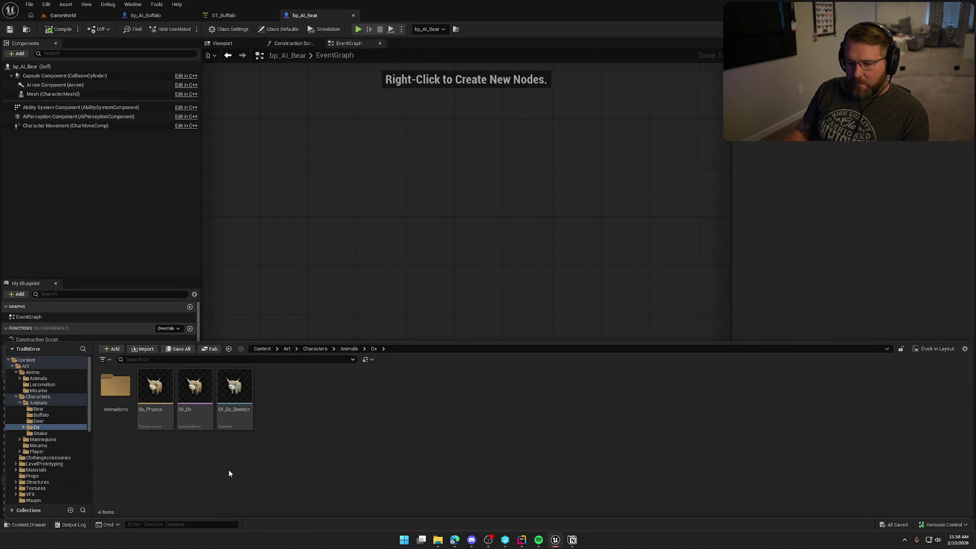
Step: Rename the Buffalo folder to Buffalo_Ox and move all 18 Ox animation assets into it, checking them out
double_click(116, 386)
type("Buffalo_Ox")
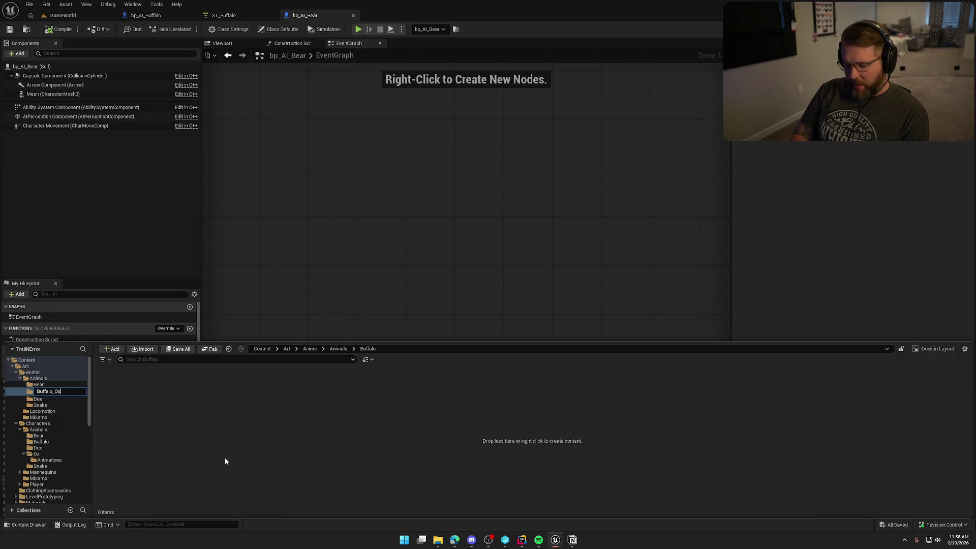
left_click(50, 458)
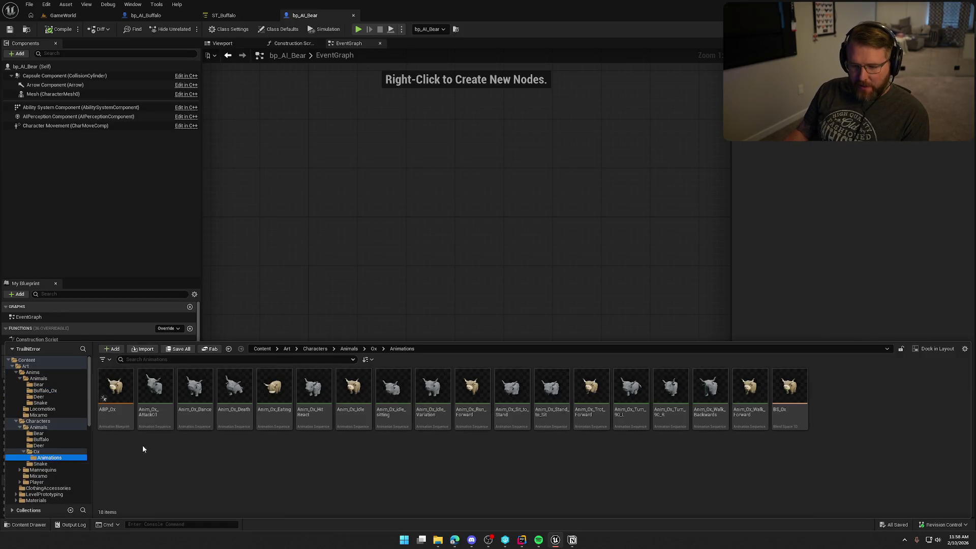
left_click(790, 387, "shift")
left_click_drag(115, 386, 51, 391)
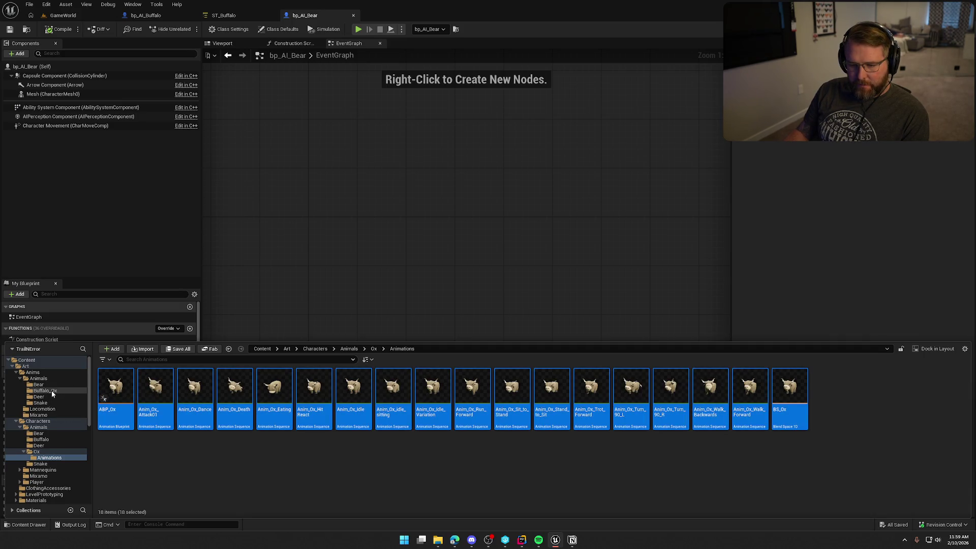
left_click(105, 408)
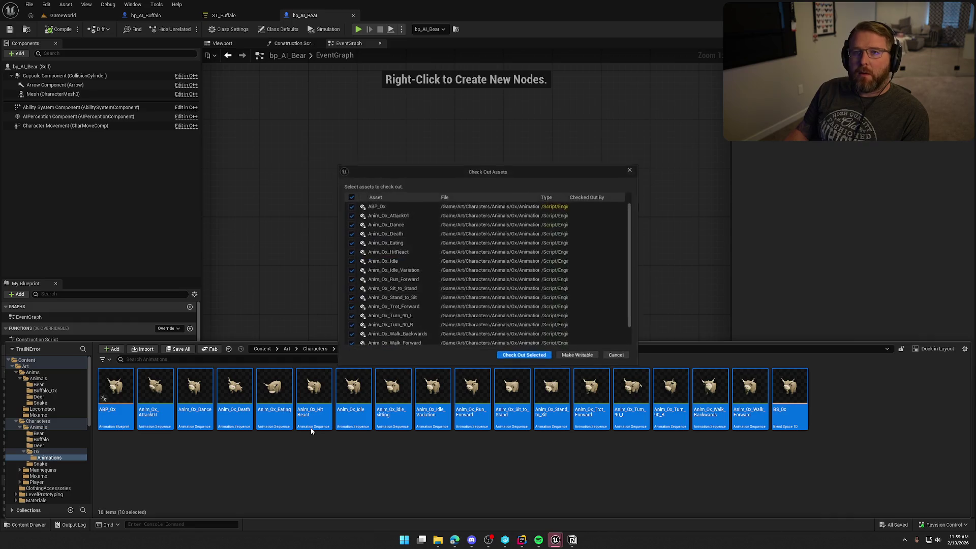
left_click(524, 356)
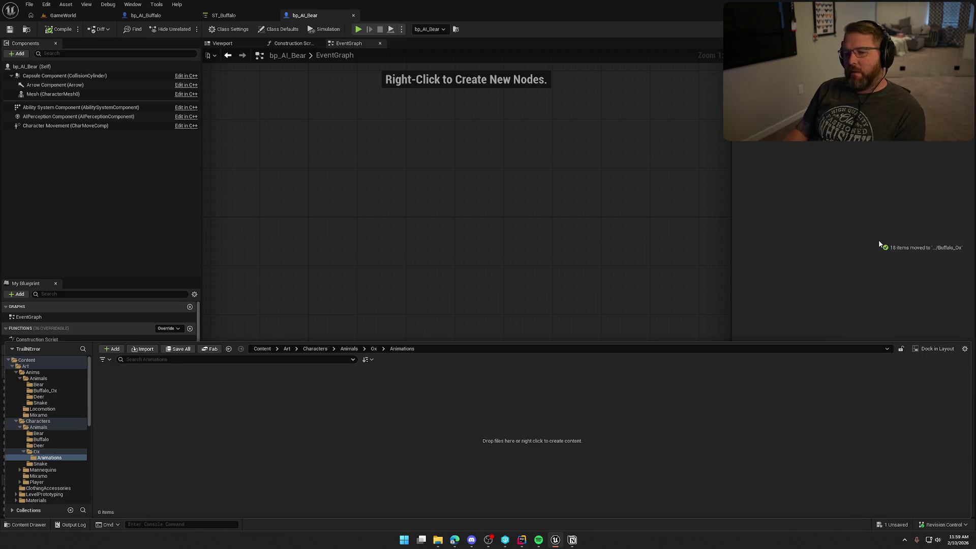
left_click(36, 452)
Step: Fix up redirectors in the emptied Ox/Animations folder, deleting unreferenced ones, then delete the folder
left_click(111, 385)
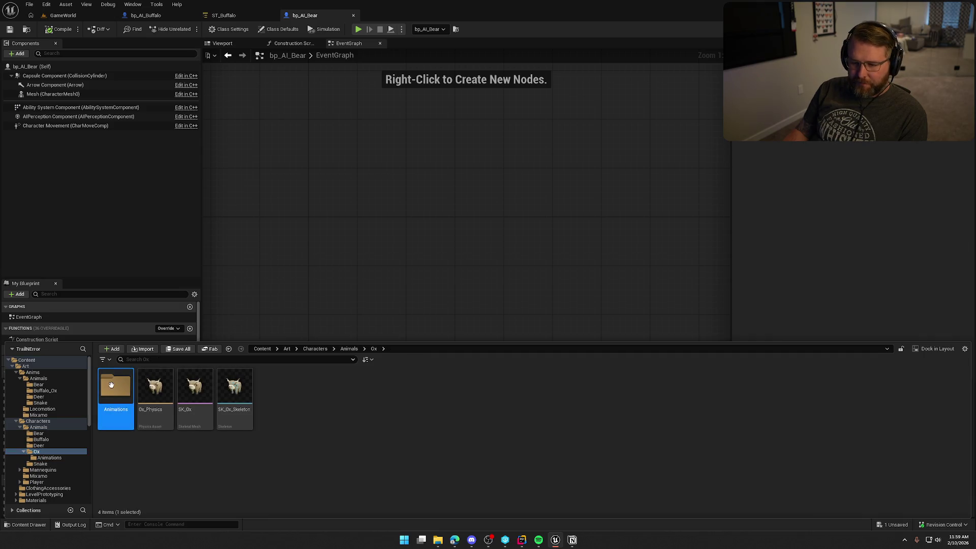
right_click(111, 385)
left_click(152, 319)
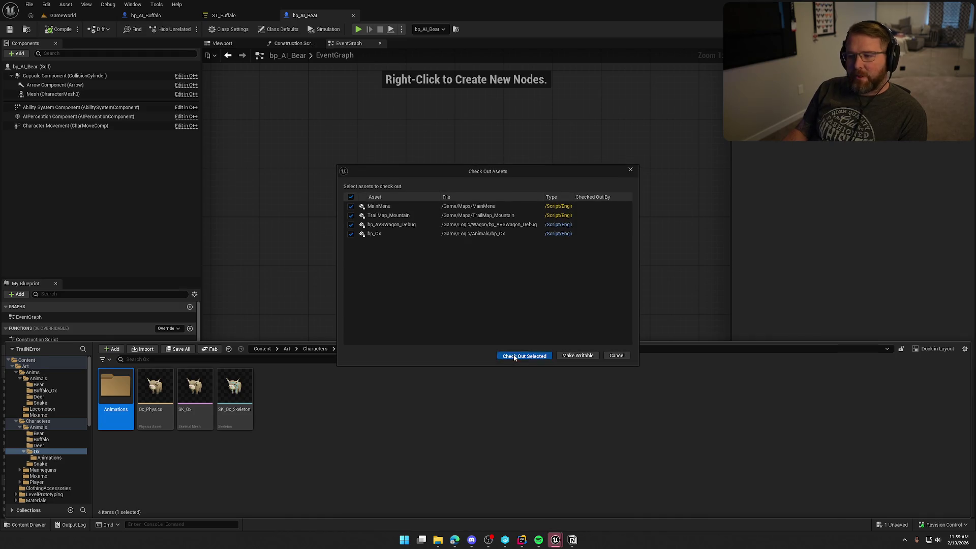
left_click(513, 355)
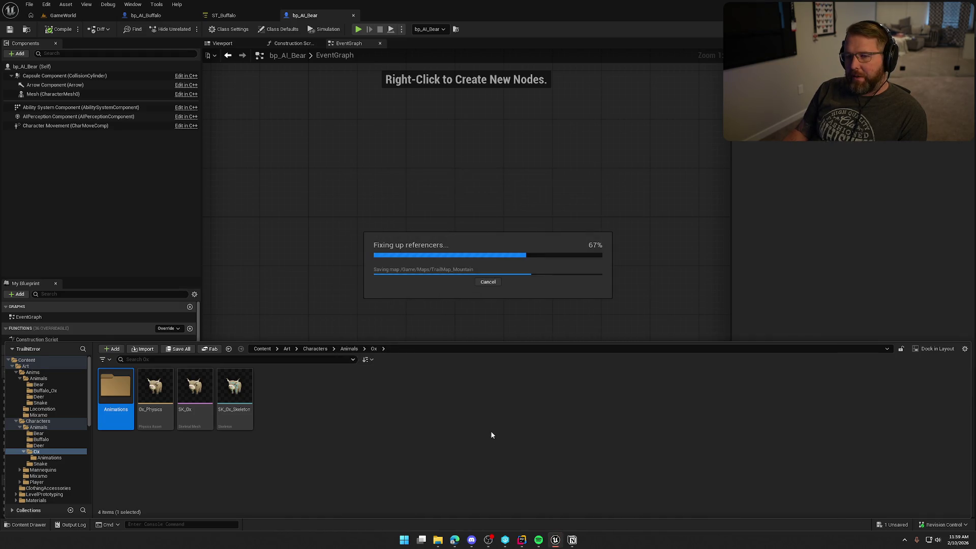
left_click(412, 415)
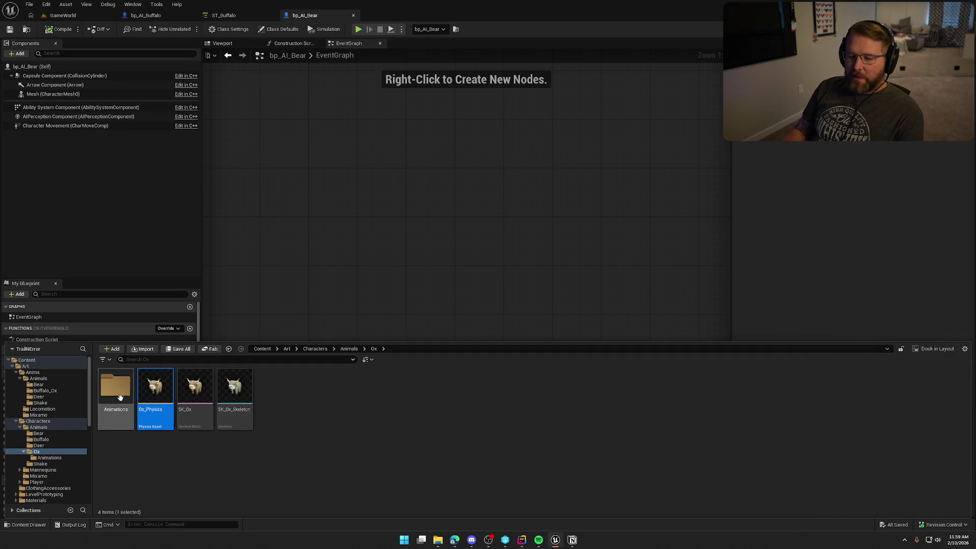
key("Delete")
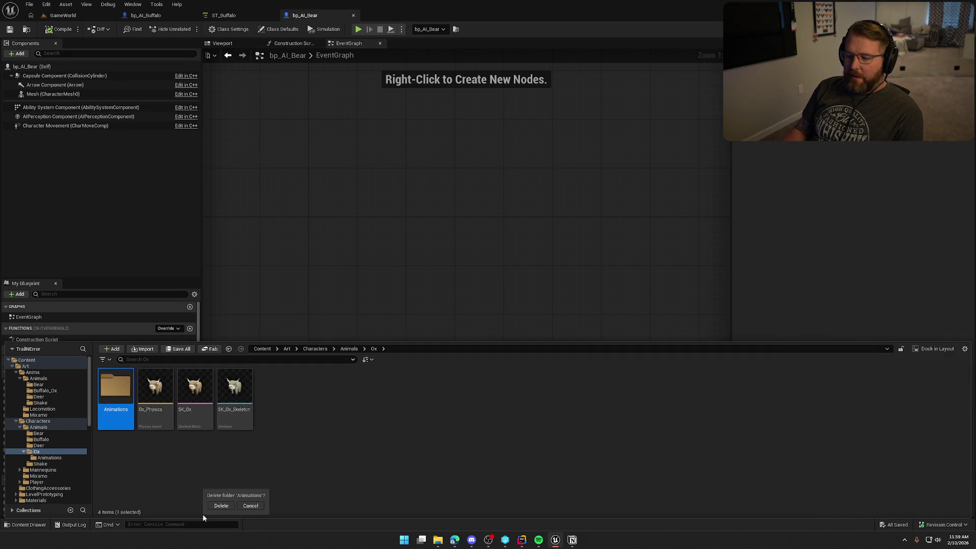
left_click(222, 506)
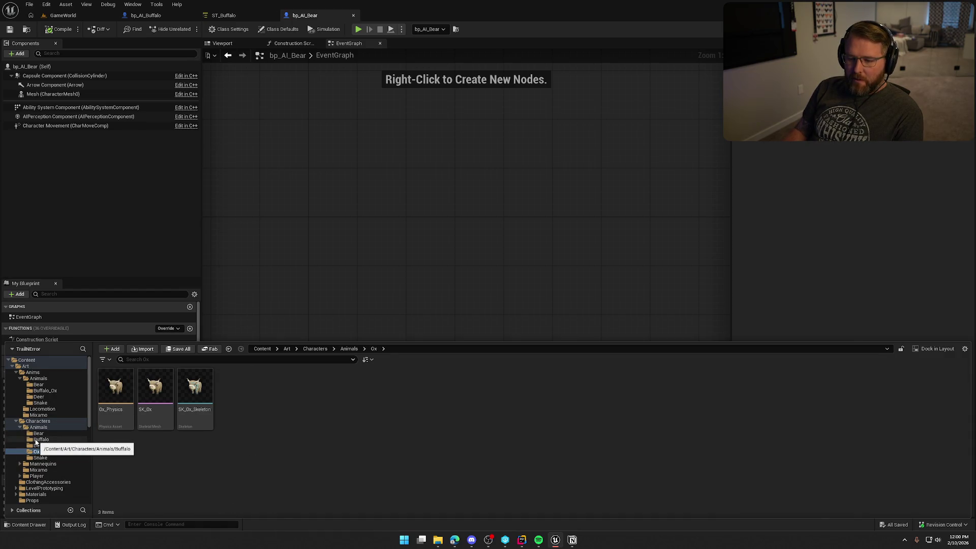
Step: Open Buffalo_Ox, preview Anim_Ox_Attack01 and Anim_Ox_Dance, then close the preview and reopen the Content Drawer
left_click(16, 422)
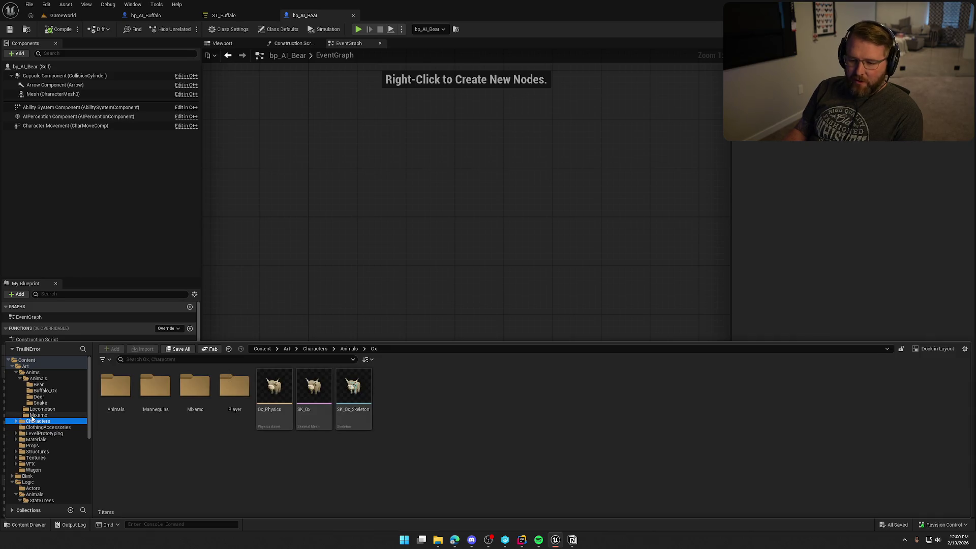
left_click(50, 391)
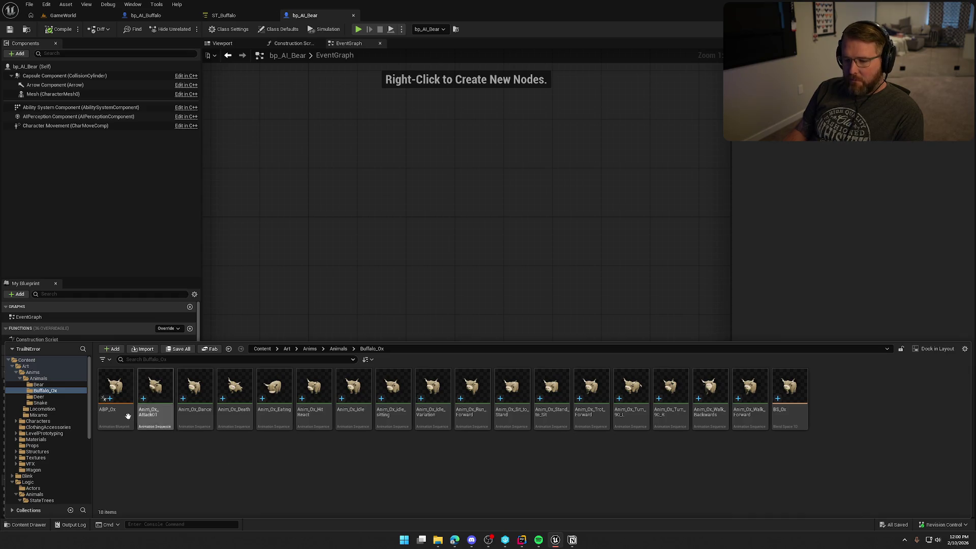
double_click(156, 387)
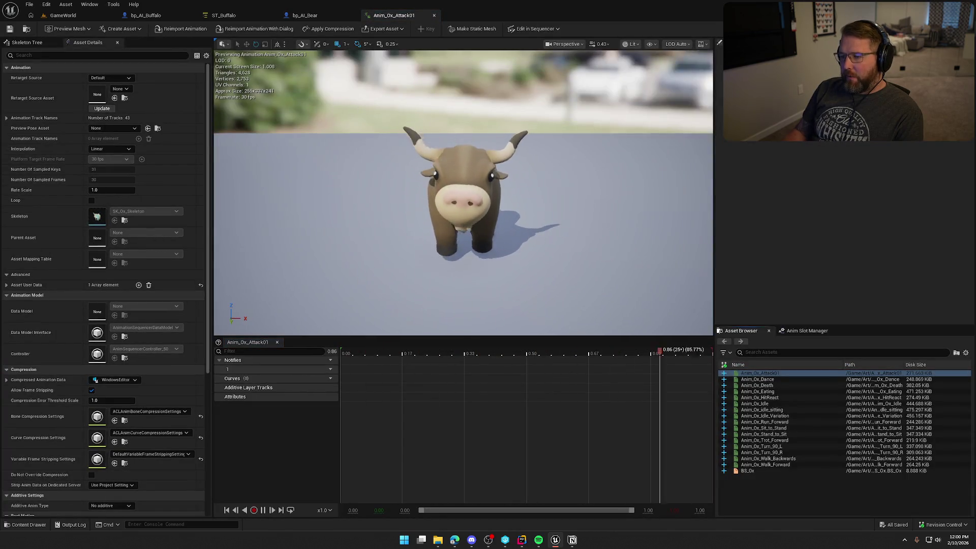
mouse_move(390, 166)
left_mouse_down()
mouse_move(321, 168)
mouse_move(320, 188)
left_mouse_up()
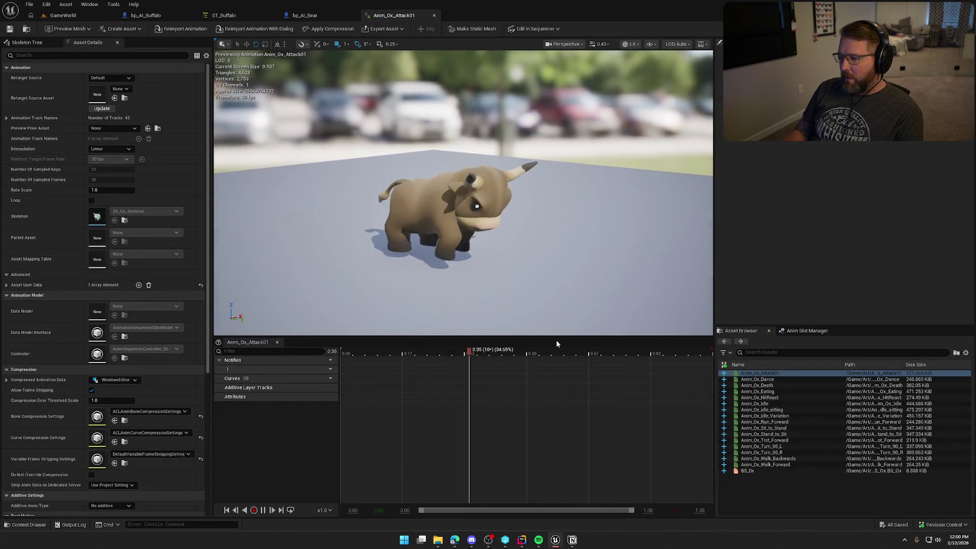
left_click(758, 379)
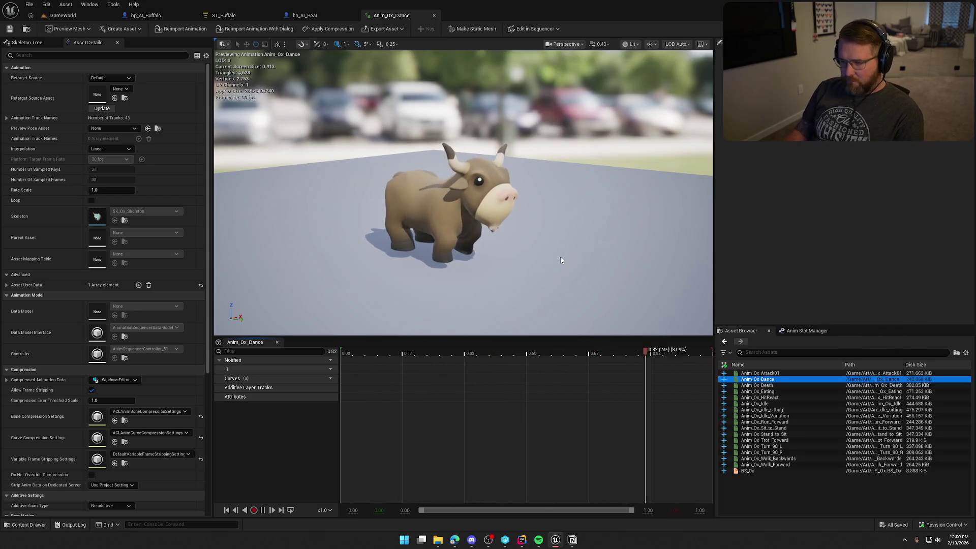
left_click(26, 526)
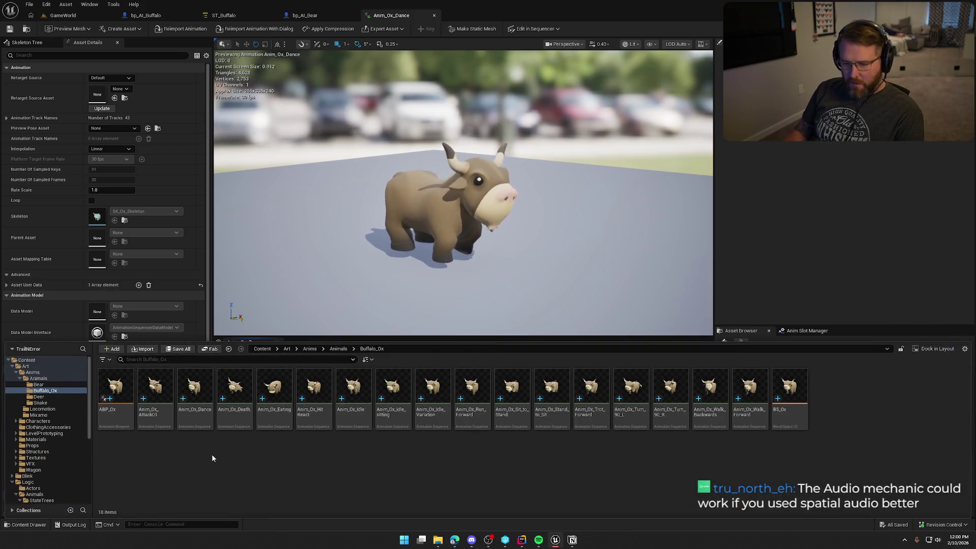
left_click(435, 15)
key("ctrl+space")
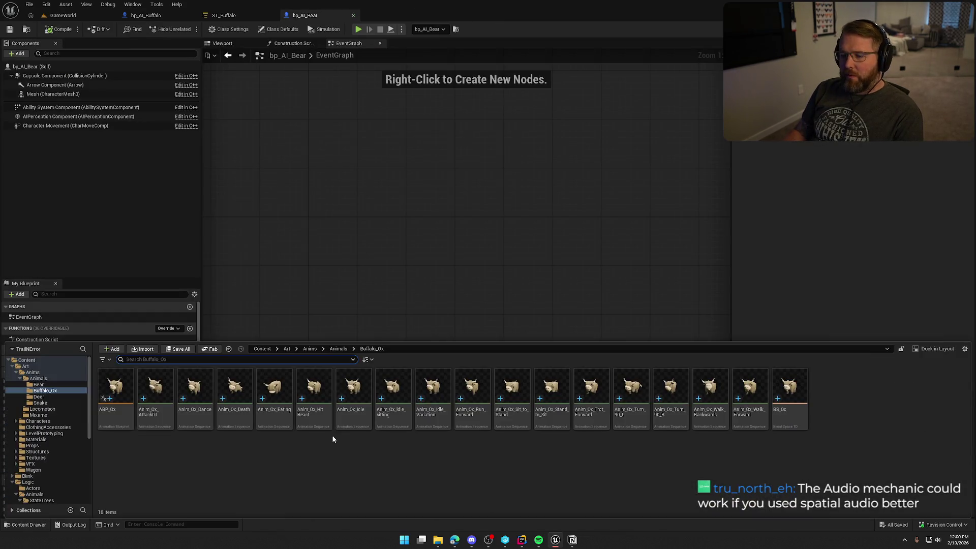
Step: Rename Anim_Ox_Attack01, Anim_Ox_Dance and Anim_Ox_Death to Ox_Attack, Ox_Dance and Ox_Death
key("F2")
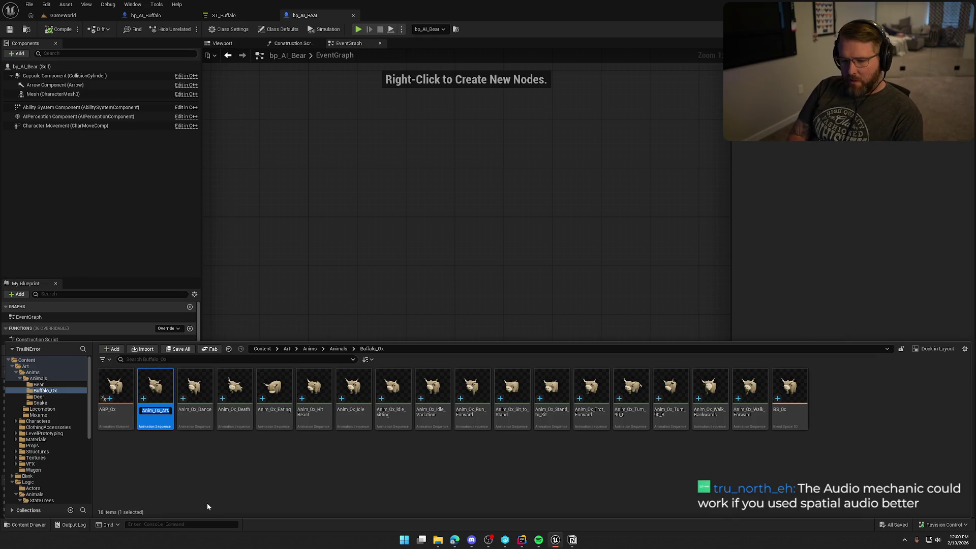
type("0")
type("Attack")
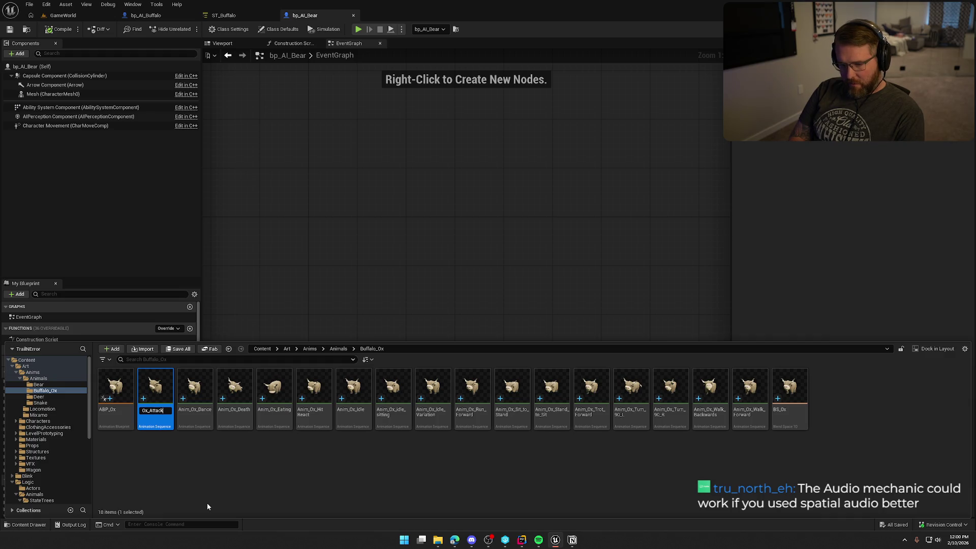
key("Return")
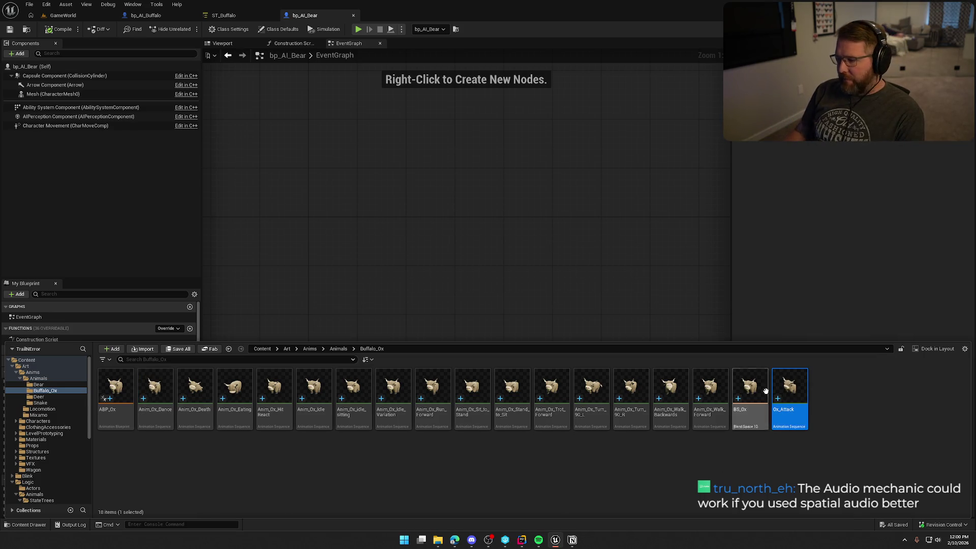
left_click(155, 389)
key("F2")
type("Ox_Dance")
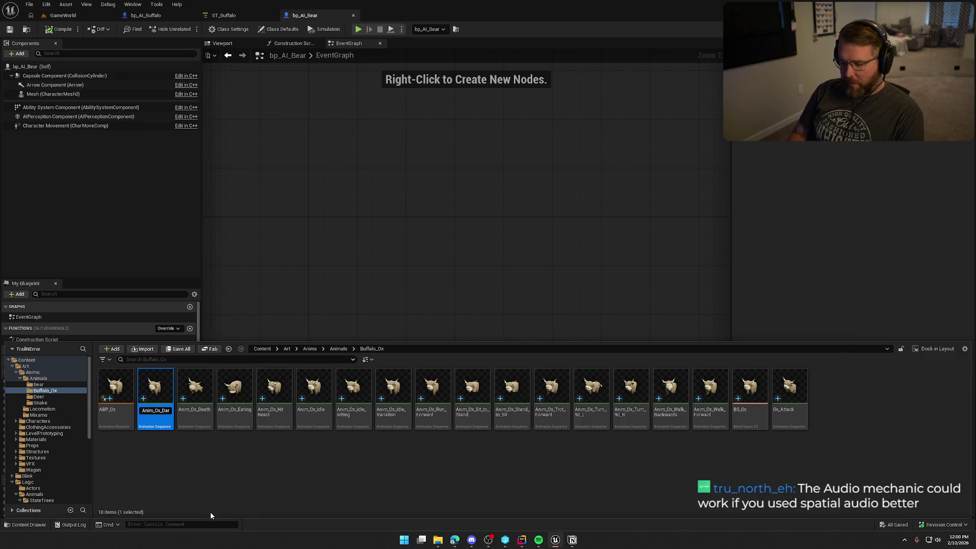
key("Return")
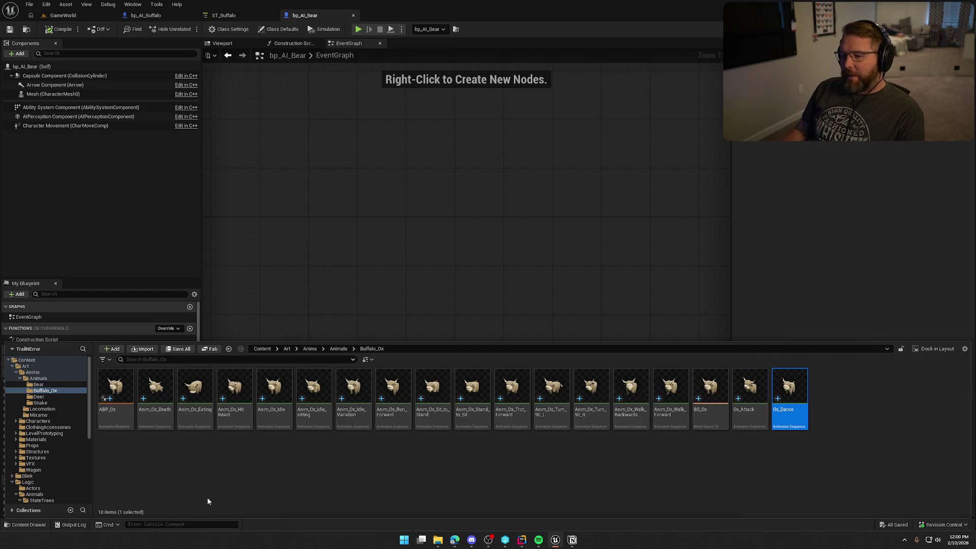
left_click(156, 389)
key("F2")
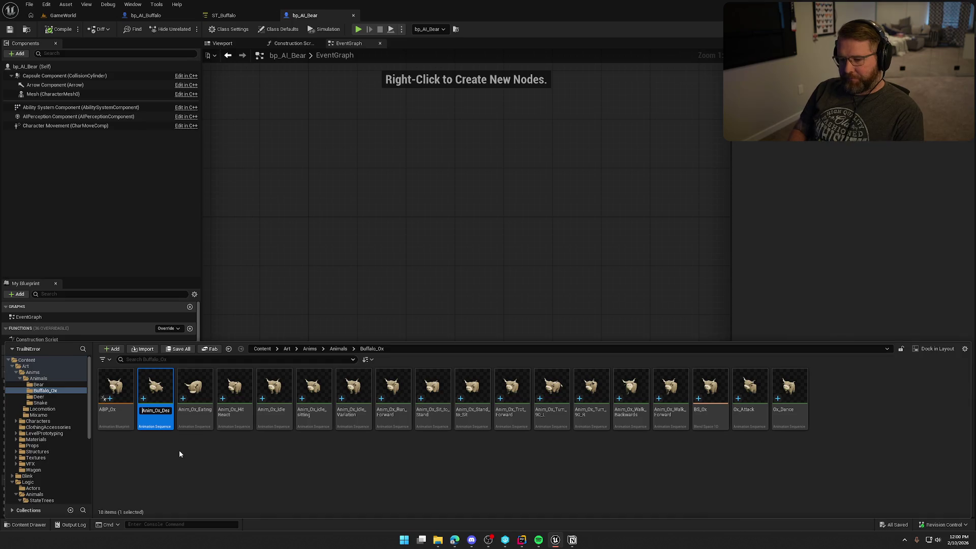
key("Delete")
key("Delete")
key("Delete")
key("Return")
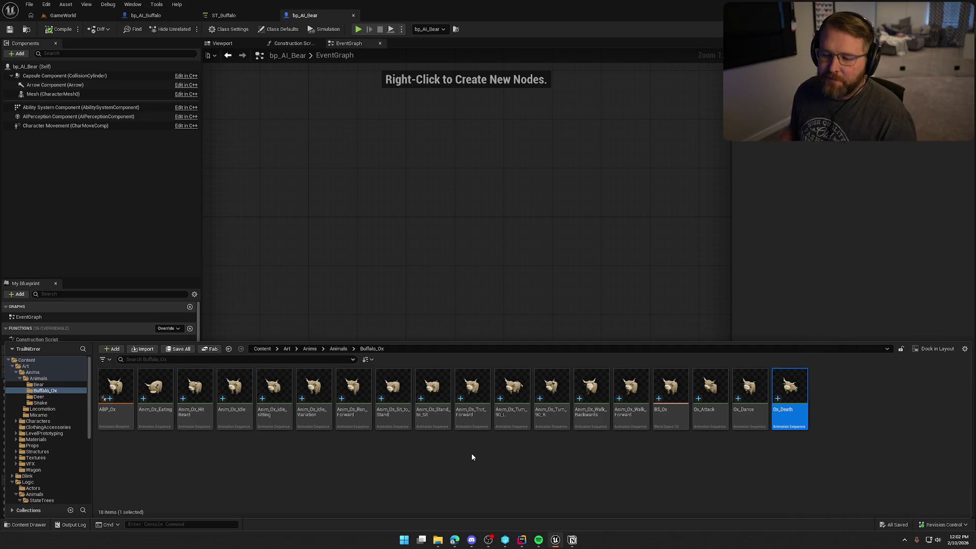
Step: Rename Anim_Ox_Eating to Ox_Eating by removing its Anim_ prefix
left_click(155, 389)
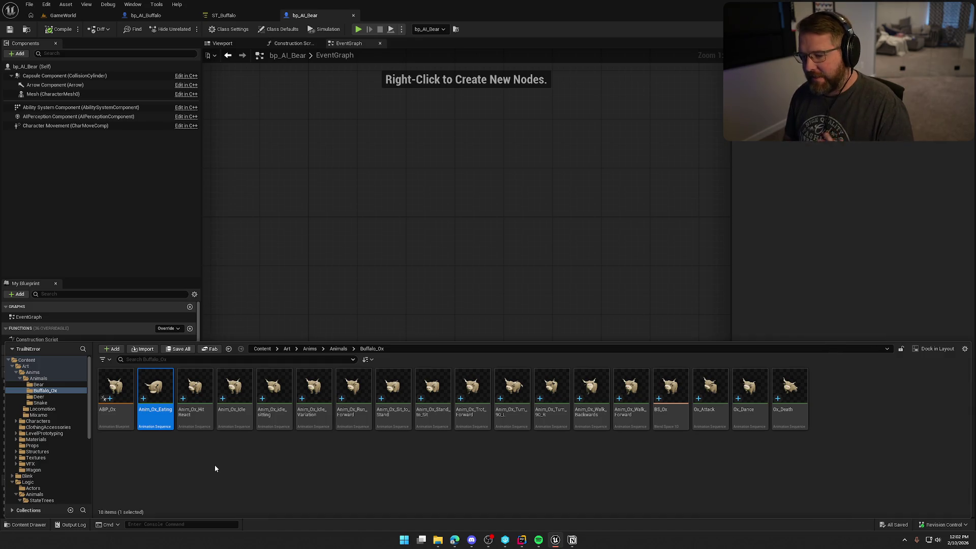
key("F2")
key("Home")
key("Delete")
key("Delete")
key("Delete")
key("Return")
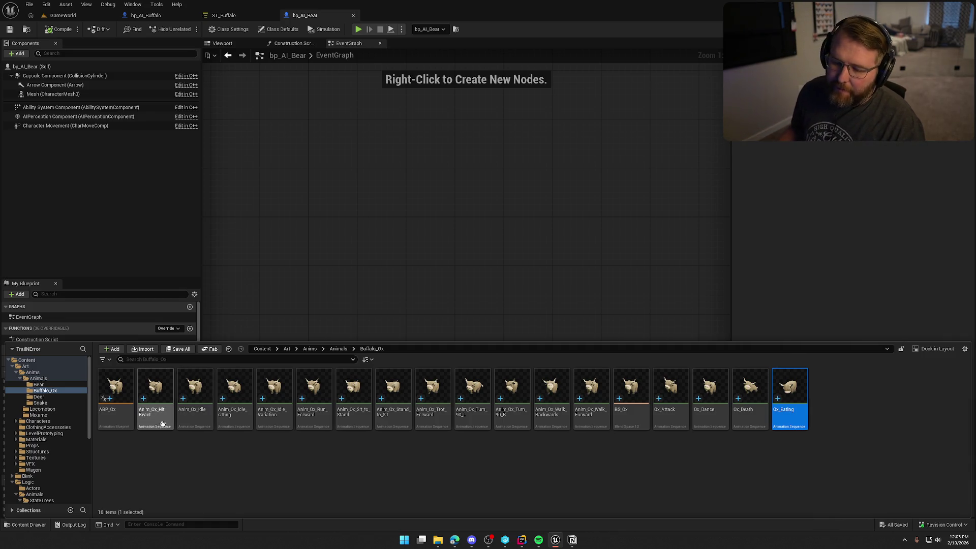
Step: Strip the Anim_ prefix from the hit react, idle and idle_sitting animations (Ox_HitReact, Ox_Idle, Ox_idle_sitting)
left_click(155, 392)
key("F2")
key("Home")
key("Delete")
key("Delete")
key("Delete")
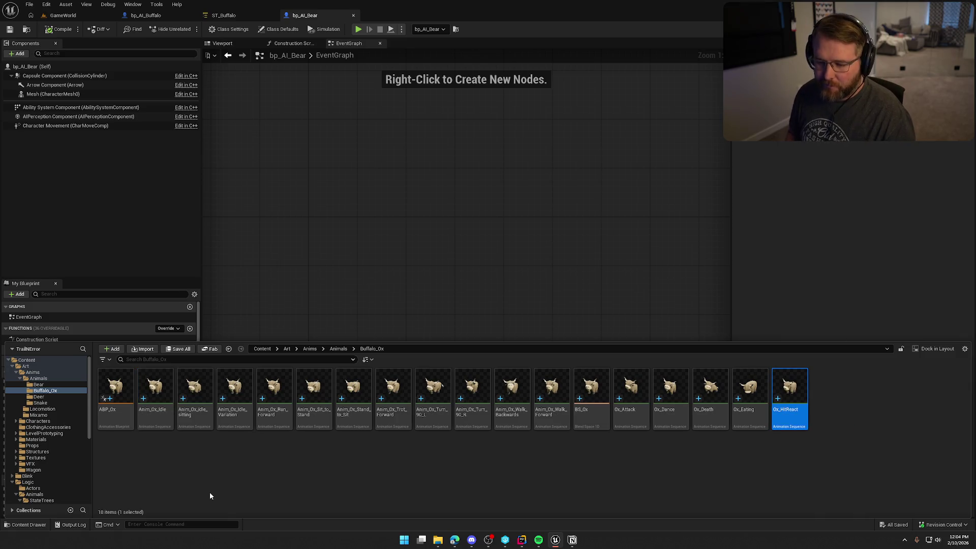
key("F2")
key("Home")
key("Delete")
key("Delete")
key("Delete")
key("Return")
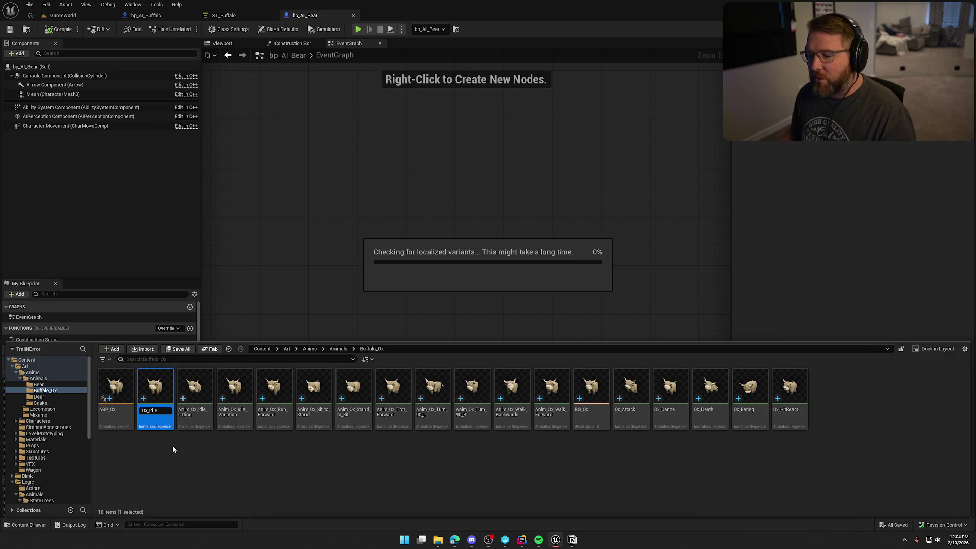
left_click(155, 394)
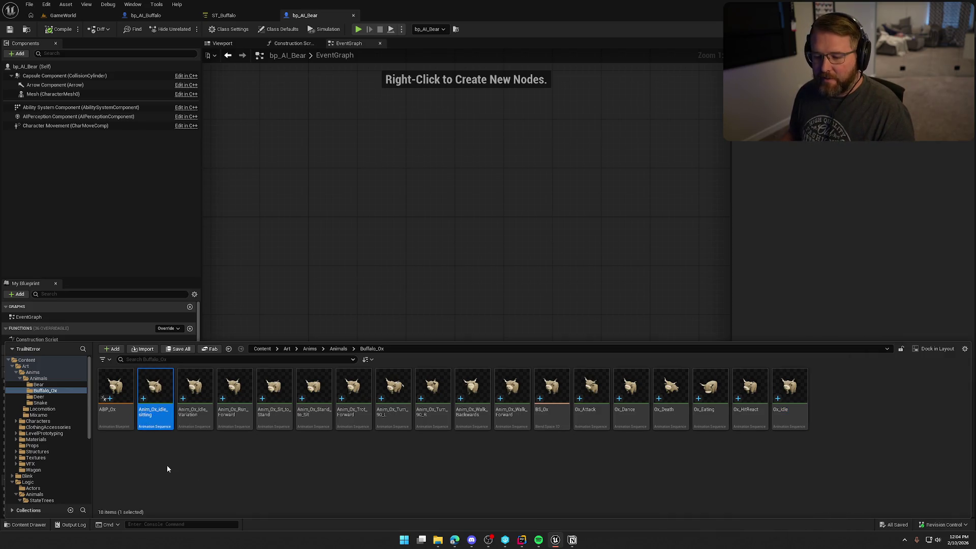
key("F2")
key("Delete")
key("Delete")
key("Delete")
key("Return")
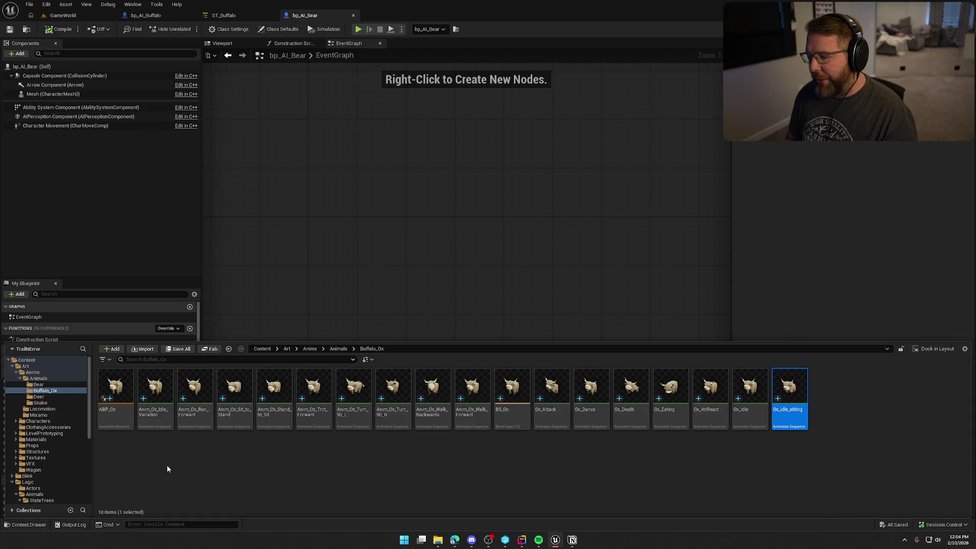
Step: Preview the Ox_idle_sitting animation, then force delete it
left_click(818, 472)
double_click(790, 392)
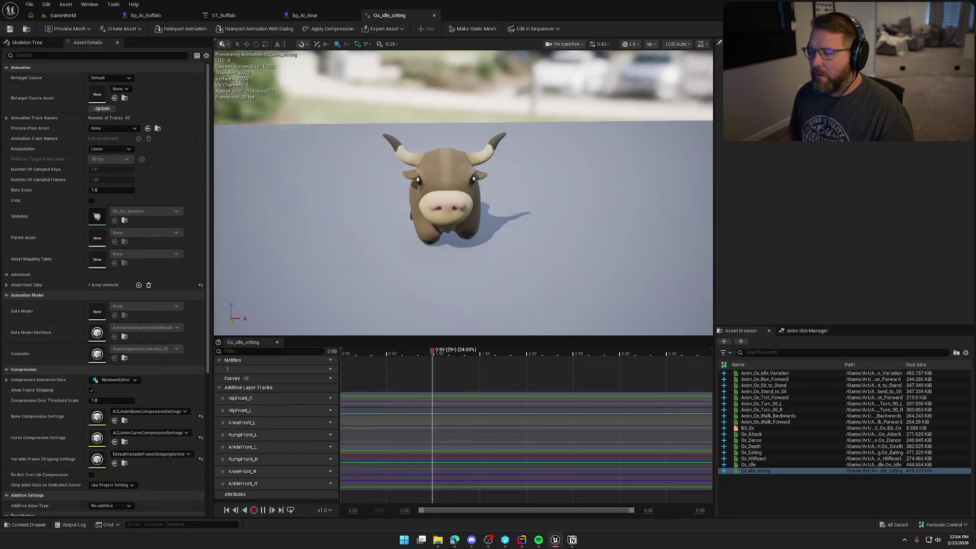
left_click_drag(458, 204, 335, 203)
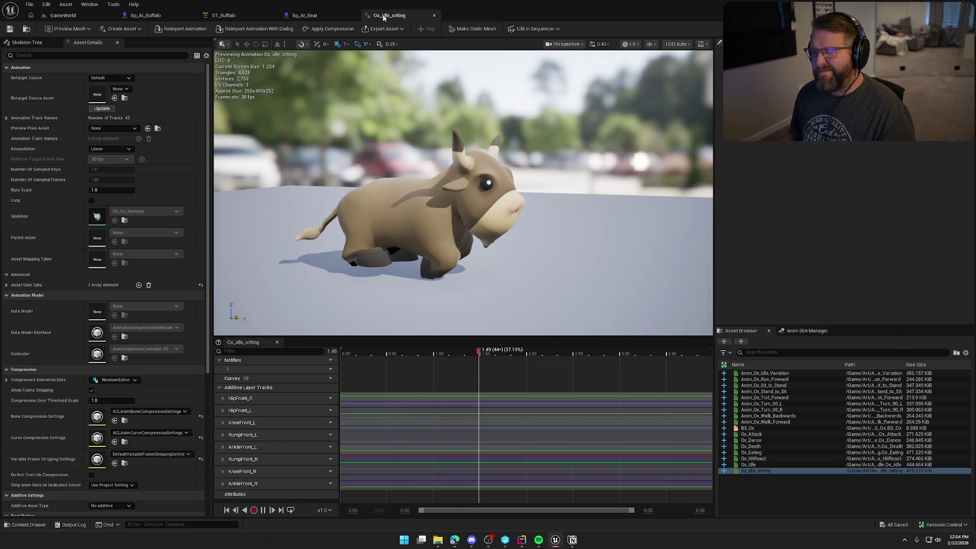
left_click(435, 15)
key("ctrl+space")
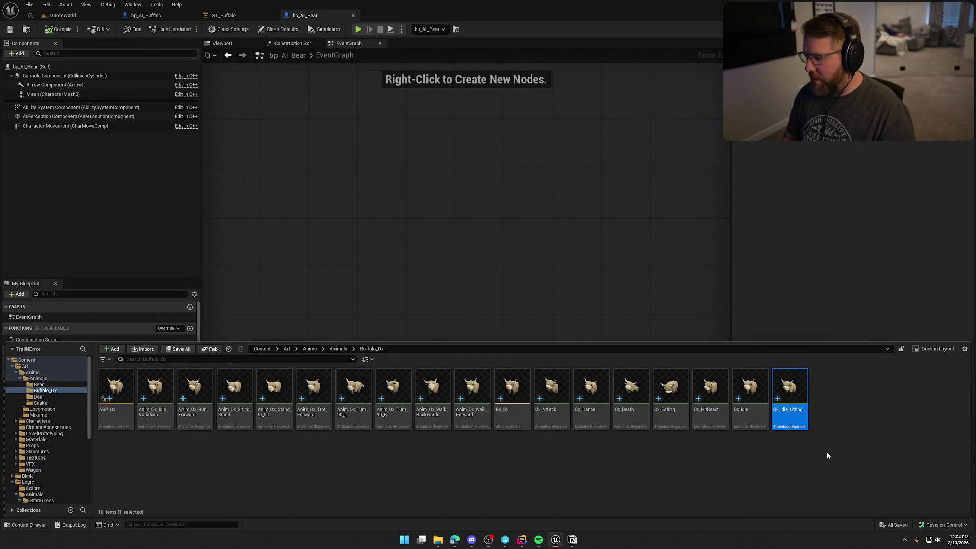
key("Delete")
left_click(402, 393)
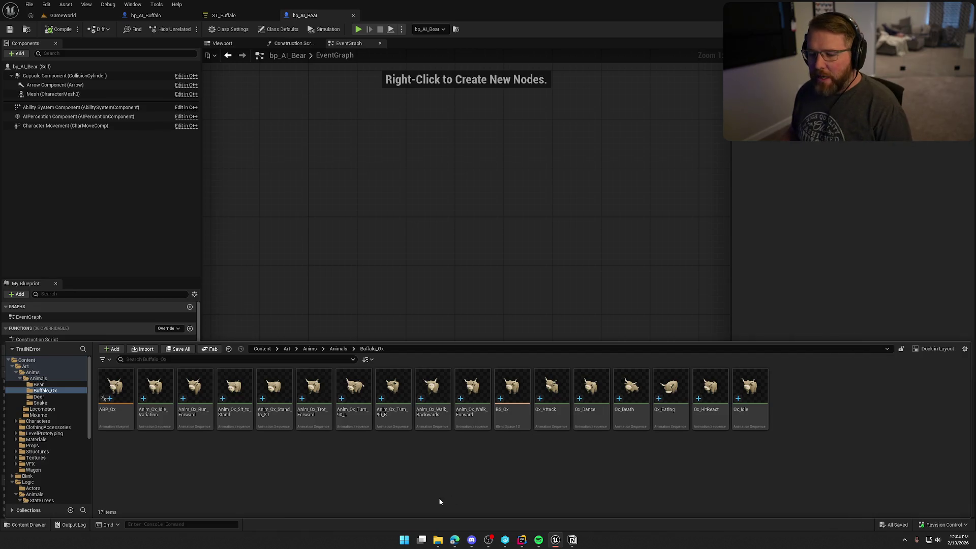
Step: Preview Anim_Ox_Idle_Variation in the animation editor, then close it
left_click(155, 397)
double_click(148, 398)
left_click_drag(522, 264, 489, 211)
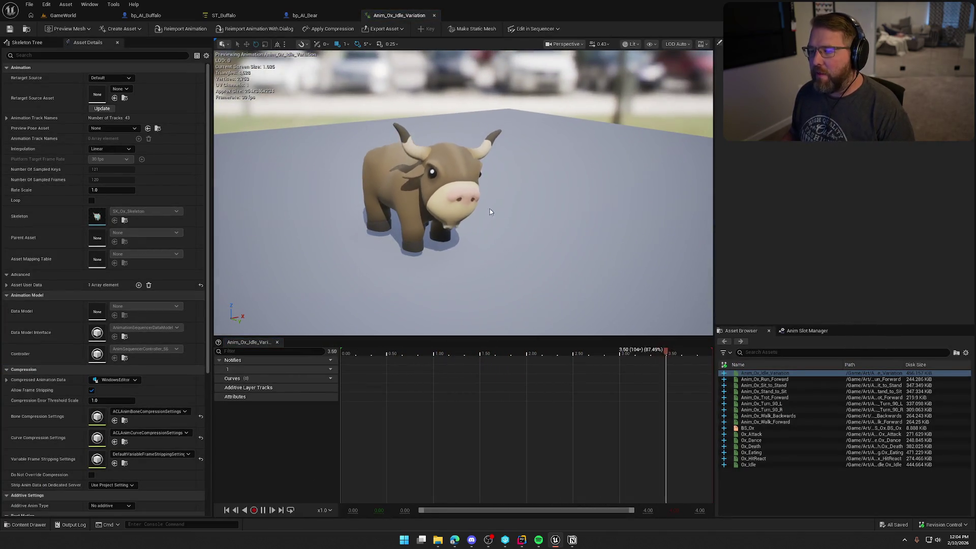
left_click(434, 16)
key("ctrl+space")
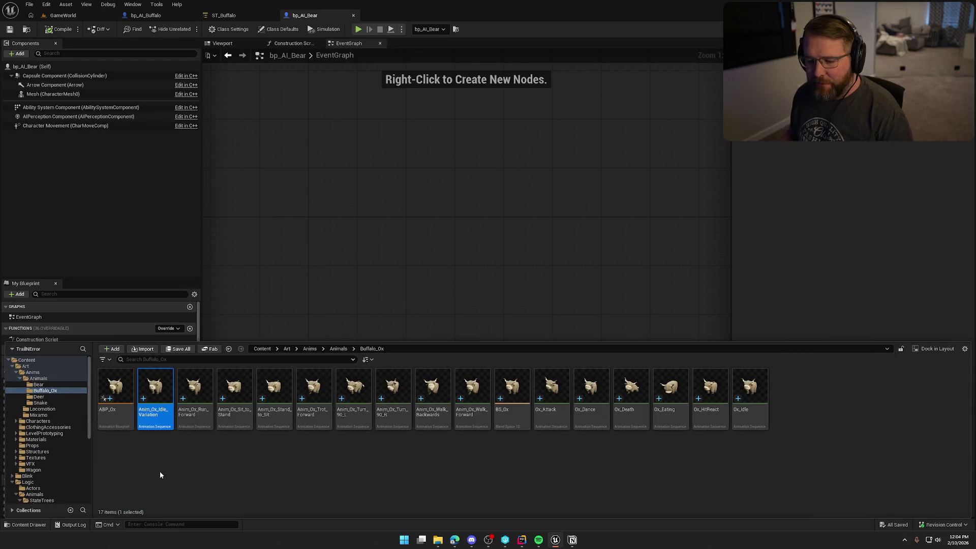
Step: Rename Anim_Ox_Idle_Variation and Anim_Ox_Run_Forward to Ox_Idle_Variation and Ox_Run_Forward
key("F2")
key("Delete")
key("Delete")
key("Return")
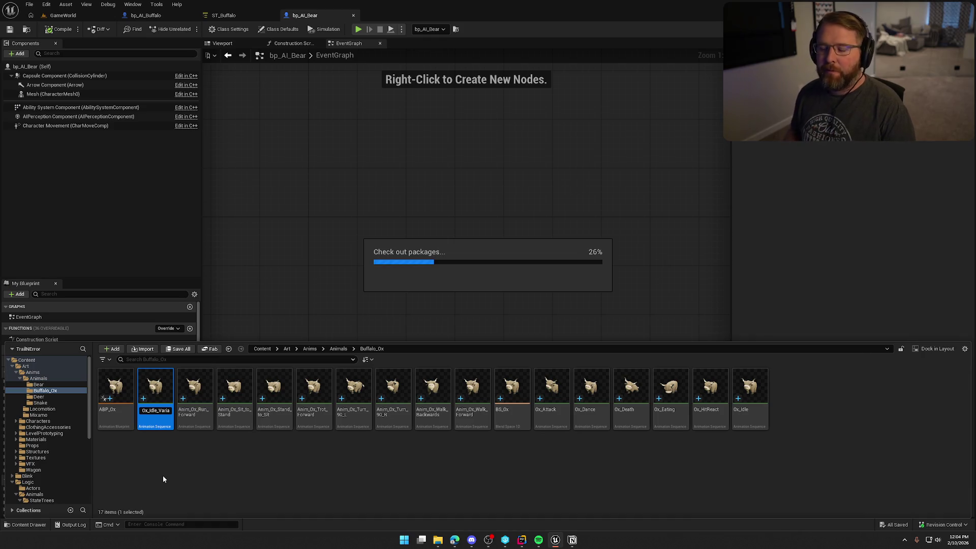
key("F2")
key("Delete")
key("Delete")
key("Delete")
key("Return")
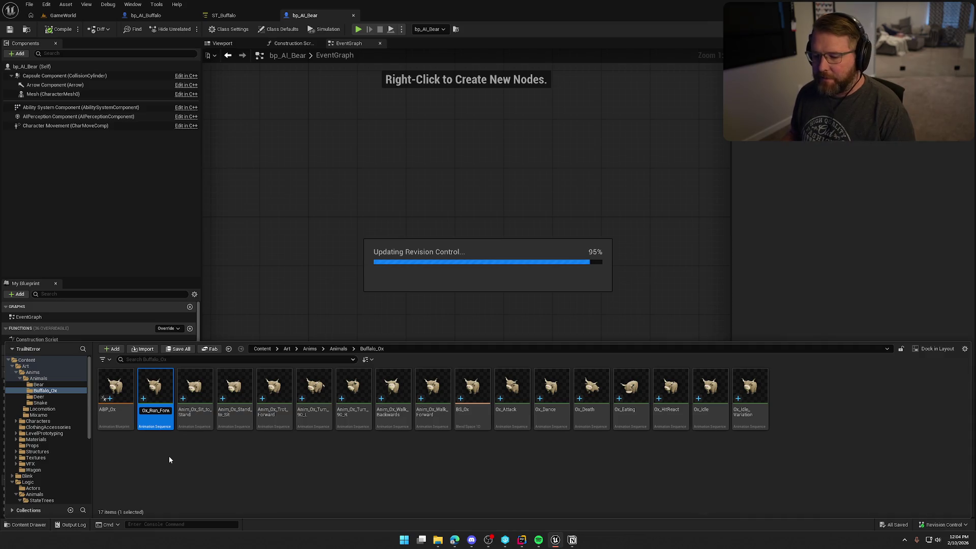
left_click(160, 416)
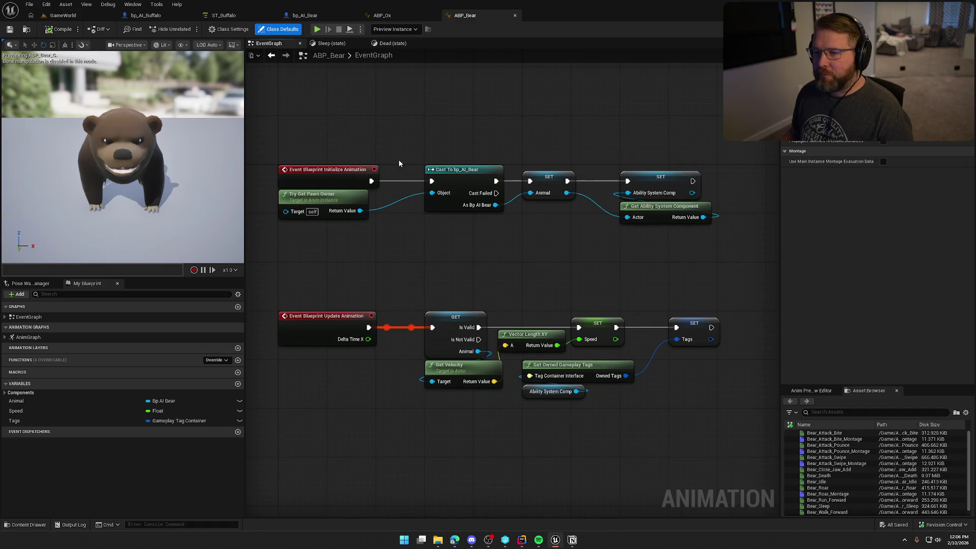
Step: Select every node in ABP_Bear's event graph for copying
left_click_drag(401, 112, 391, 98)
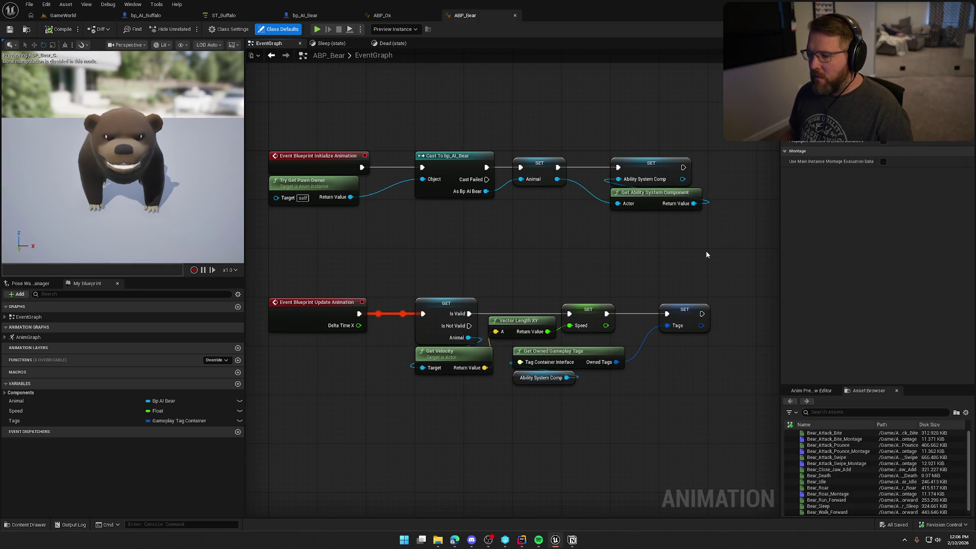
left_click_drag(712, 245, 436, 115)
left_click(291, 189, "ctrl")
mouse_move(266, 120)
left_mouse_down()
mouse_move(375, 207)
mouse_move(736, 414)
left_mouse_up()
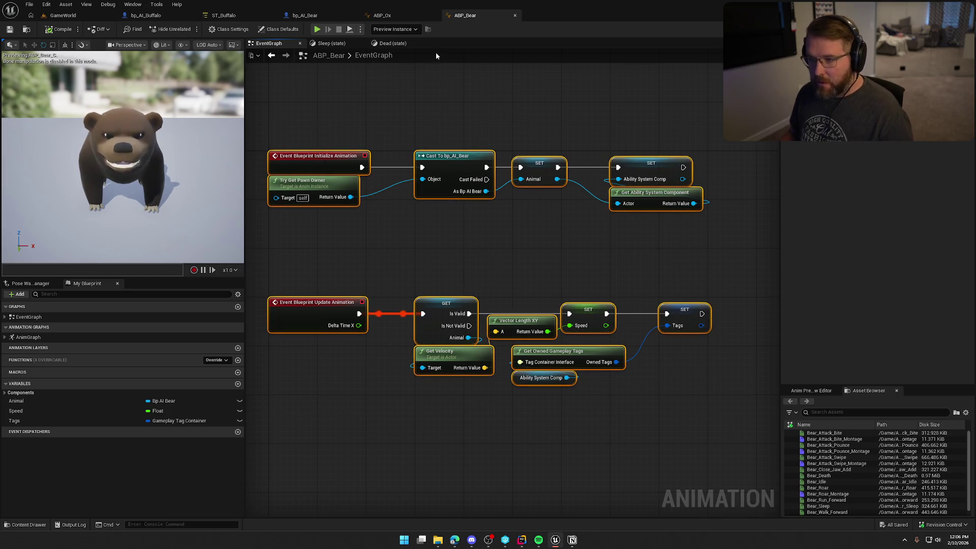
Step: In ABP_Ox's event graph, select all of its existing nodes
left_click(382, 16)
scroll(542, 230, "down", 2)
left_click_drag(328, 94, 687, 370)
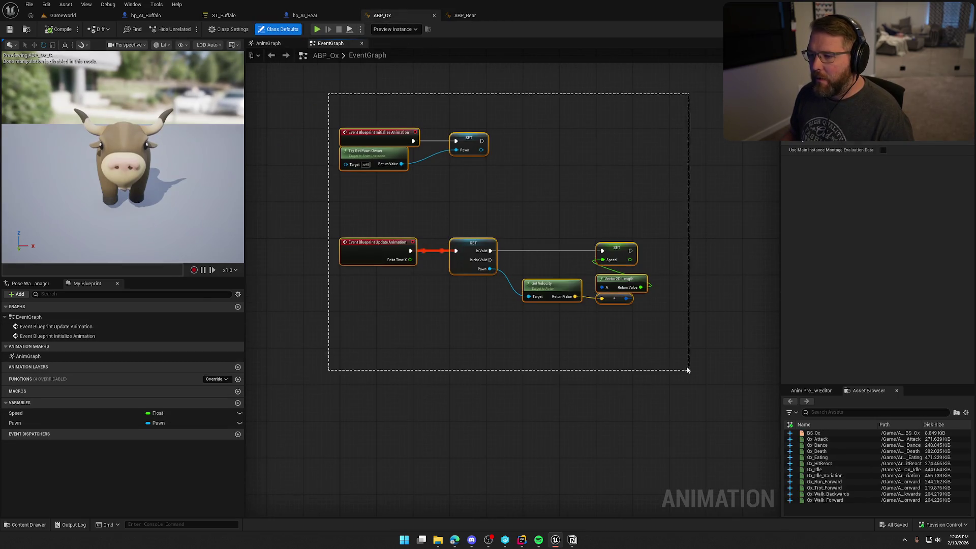
Step: Delete ABP_Ox's old nodes and Pawn variable, and paste in the Bear event graph
key("Delete")
left_click(32, 405)
key("Delete")
key("ctrl+v")
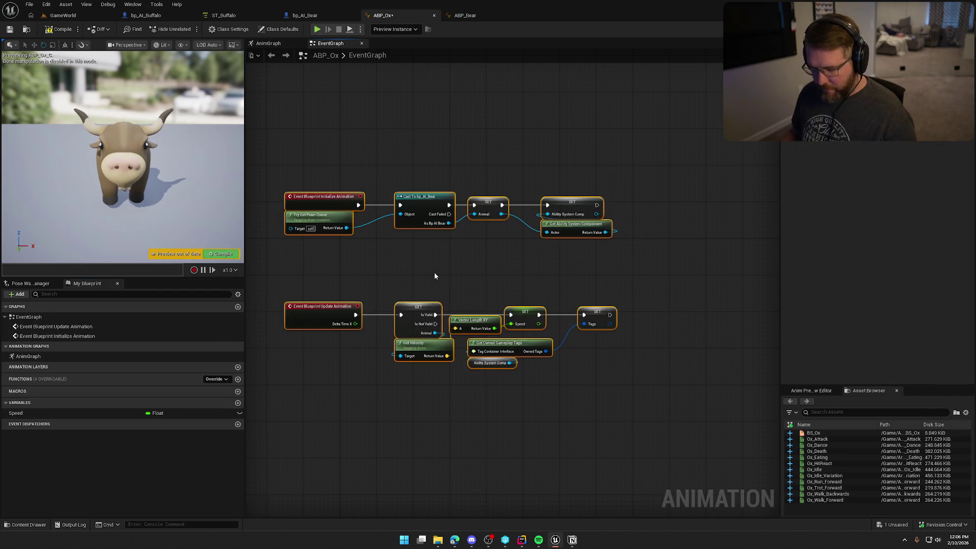
mouse_move(309, 204)
left_mouse_down()
mouse_move(392, 268)
mouse_move(364, 249)
left_mouse_up()
left_click(435, 311)
Step: Replace the Cast To bp_AI_Bear node with a Cast To bp_Ox fed by Try Get Pawn Owner
scroll(457, 244, "up", 2)
left_click_drag(361, 189, 439, 212)
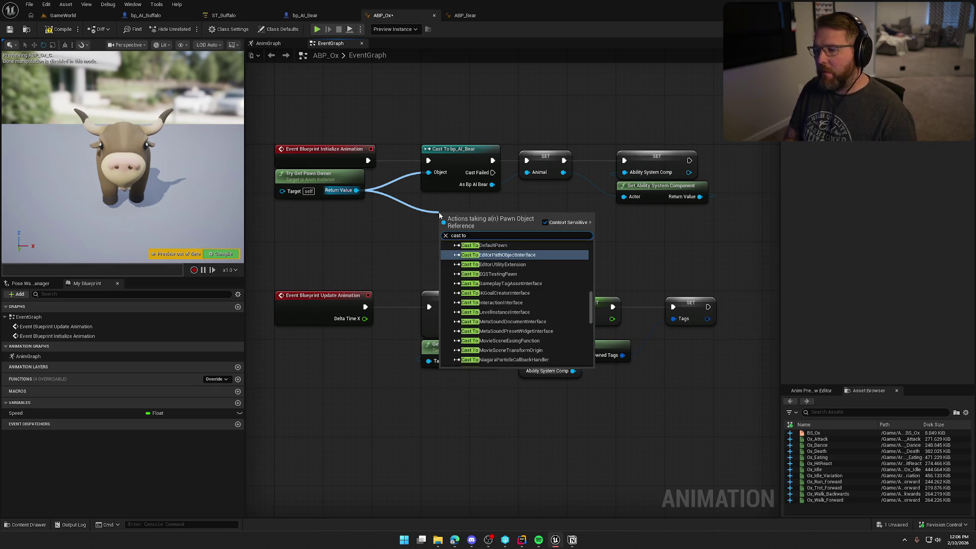
type(" bp_")
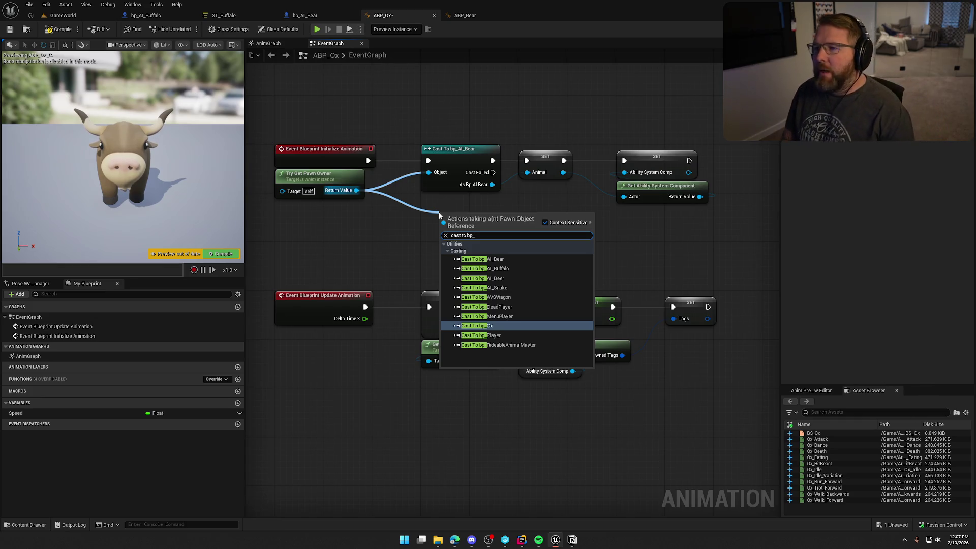
type("ox")
key("Return")
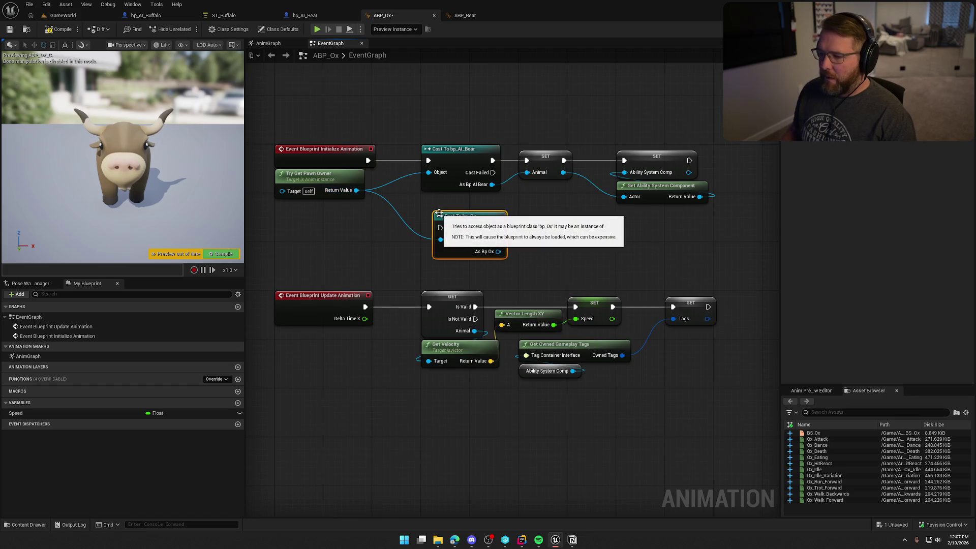
mouse_move(368, 160)
left_mouse_down()
mouse_move(422, 224)
mouse_move(440, 228)
mouse_move(474, 165)
mouse_move(523, 197)
left_mouse_up()
left_click(471, 160)
key("Delete")
Step: Promote the cast result to an Animal variable and wire SET Animal into the Ability System chain
left_click(539, 216)
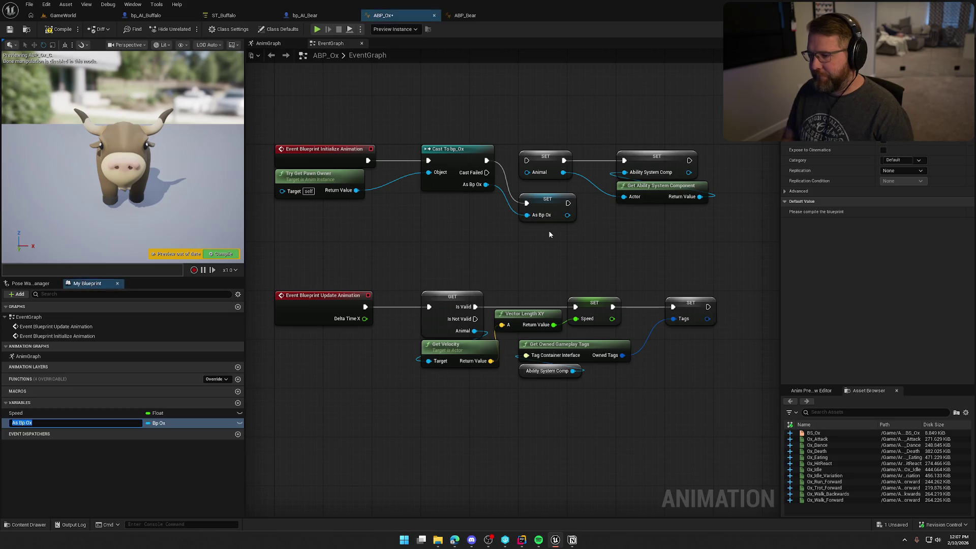
type("Animal")
key("Return")
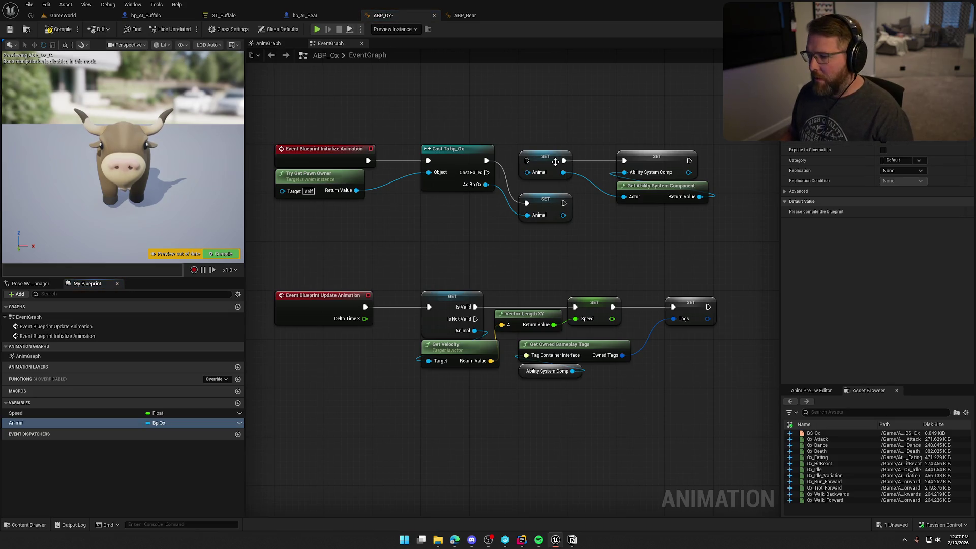
left_click(555, 161)
left_click_drag(563, 217, 624, 197)
left_click(657, 158)
left_click(549, 164)
key("Delete")
mouse_move(550, 207)
left_mouse_down()
mouse_move(550, 164)
mouse_move(624, 160)
left_mouse_up()
left_click_drag(620, 251, 628, 189)
Step: Create the missing Tags variable from the SET Tags node
right_click(697, 241)
left_click(723, 260)
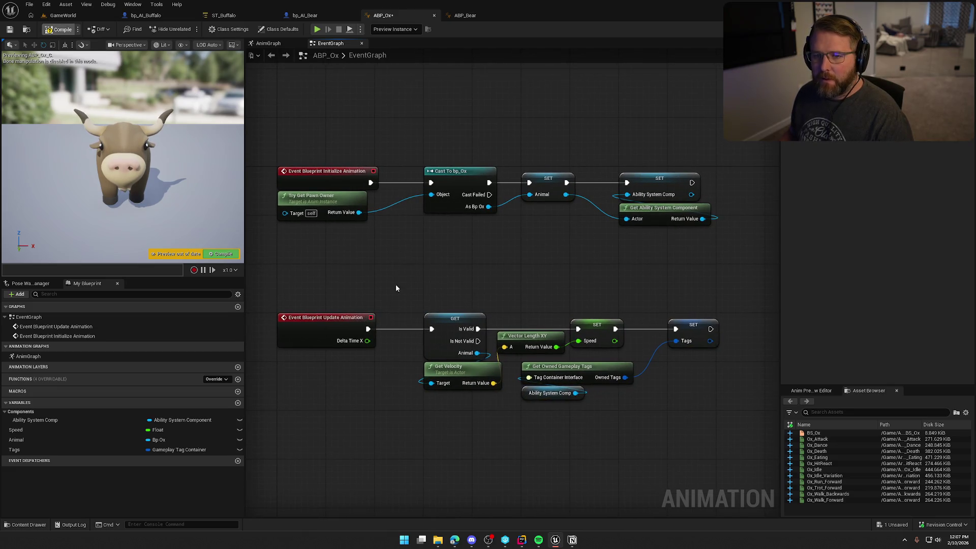
left_click_drag(411, 282, 409, 229)
scroll(413, 226, "down", 2)
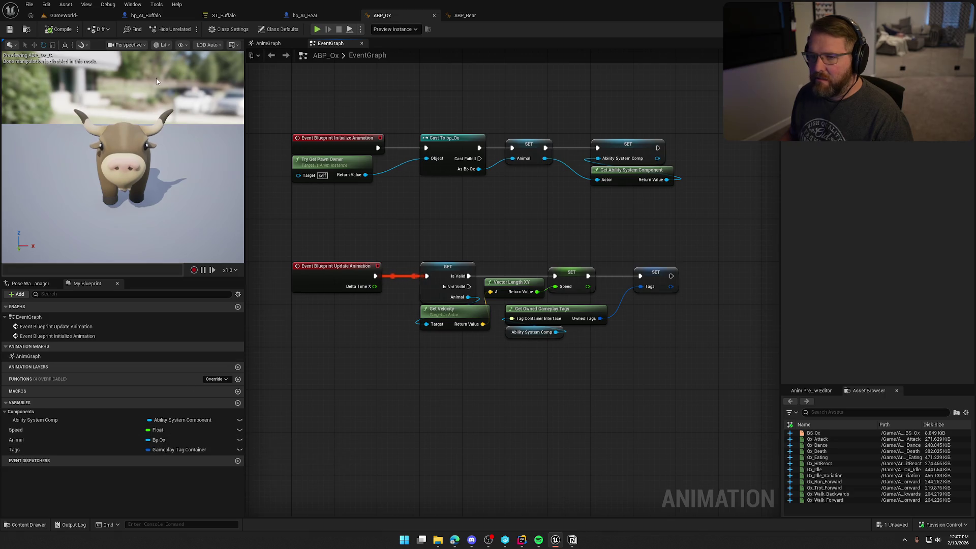
Step: Rename the bp_Ox blueprint in Logic/Animals to bp_AI_Ox
key("ctrl+space")
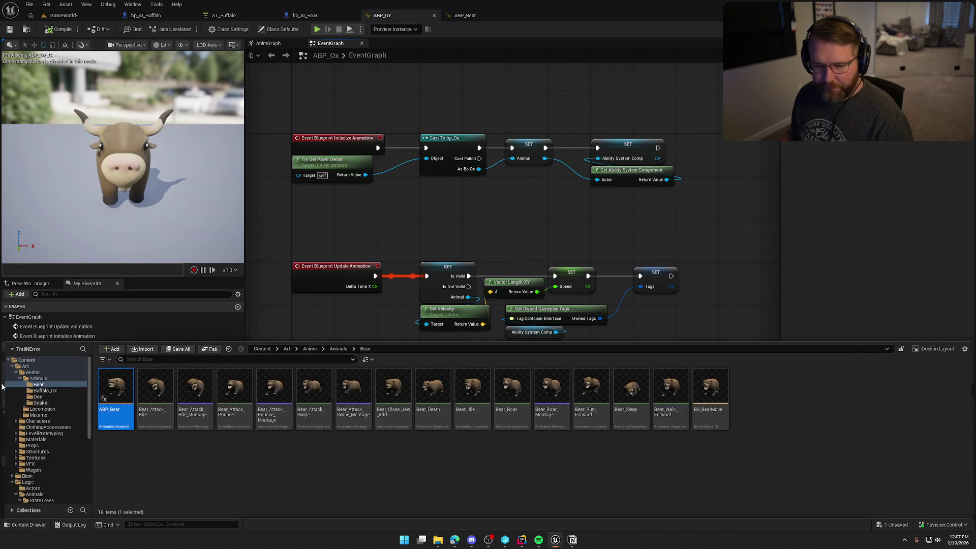
scroll(47, 481, "down", 3)
left_click(47, 480)
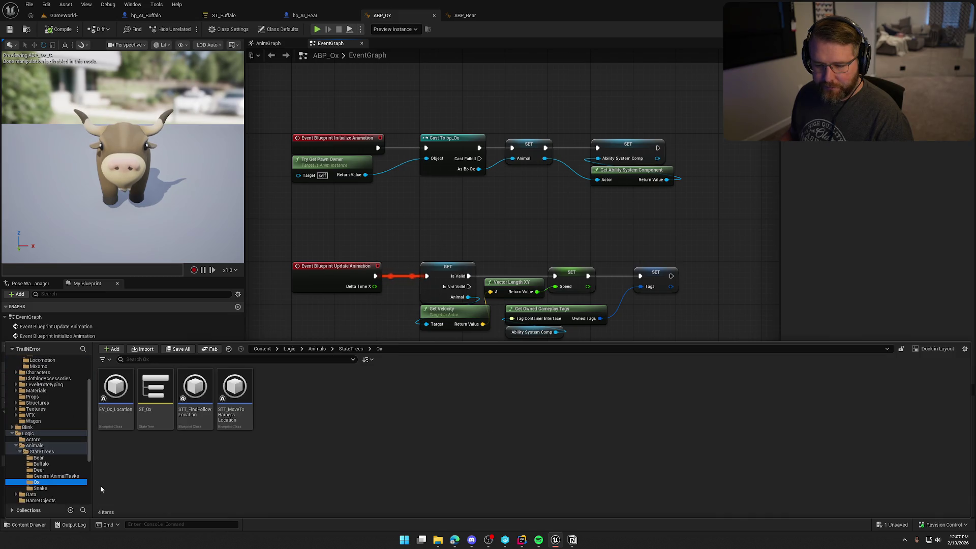
scroll(53, 472, "down", 2)
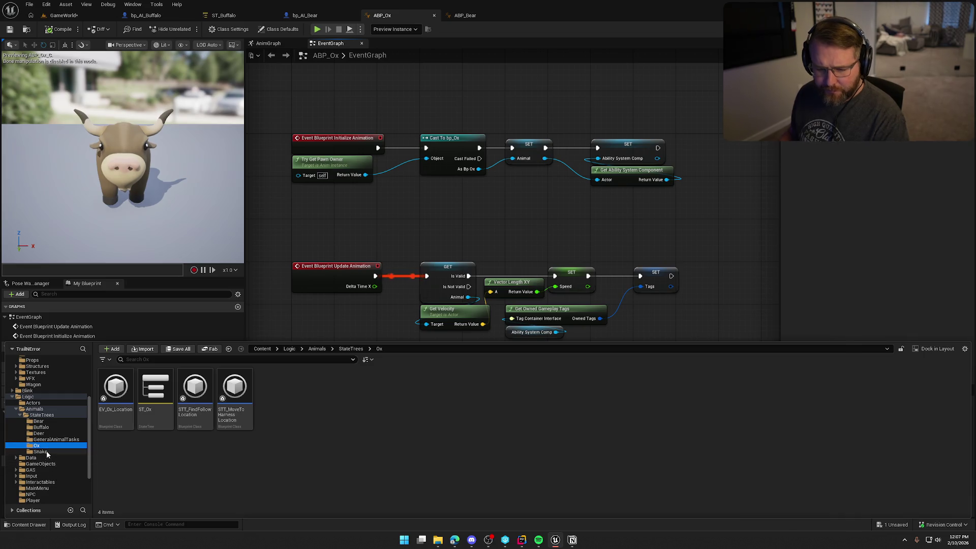
left_click(34, 409)
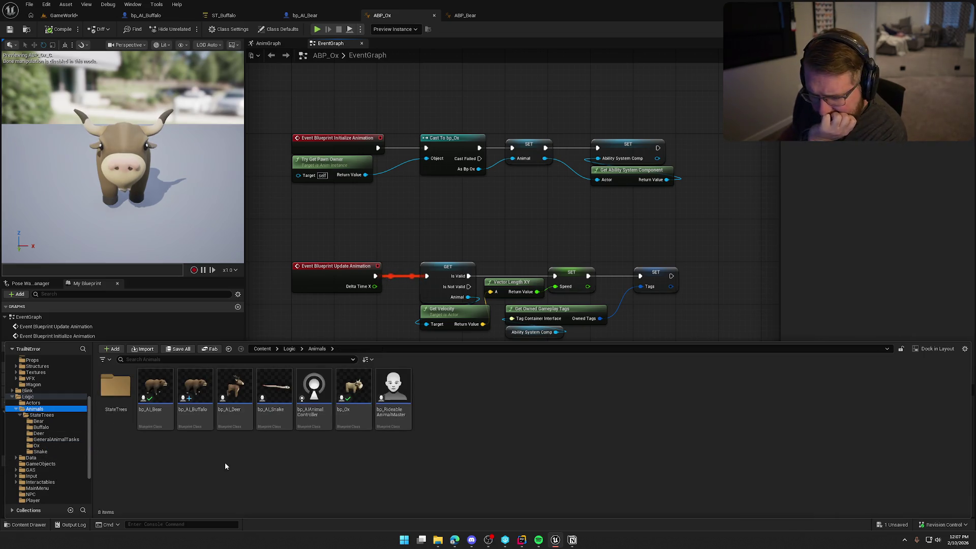
left_click(354, 392)
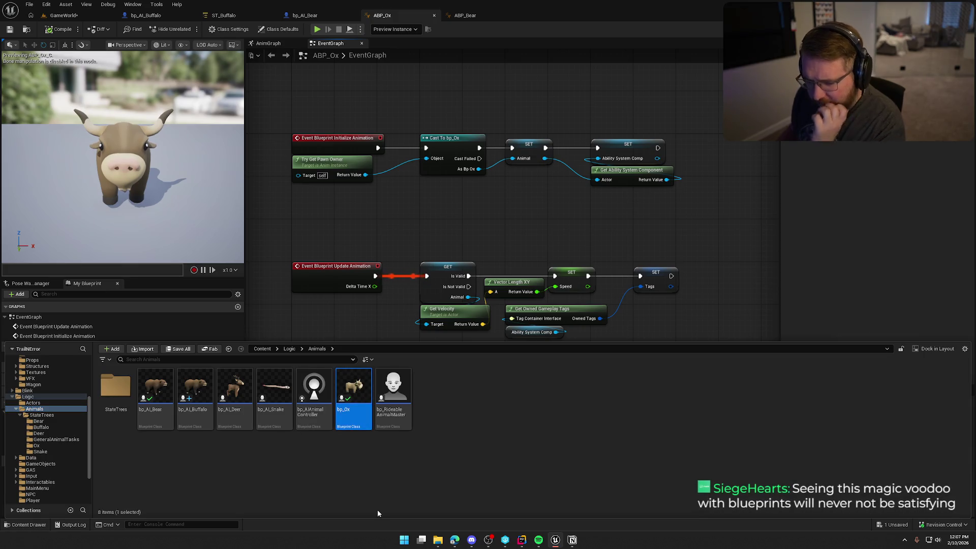
key("F2")
type("AI_")
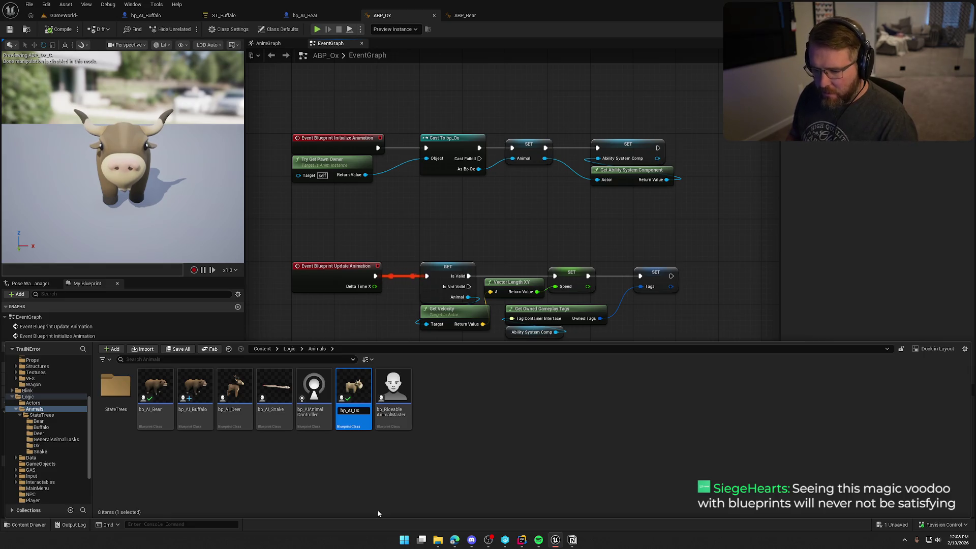
key("Return")
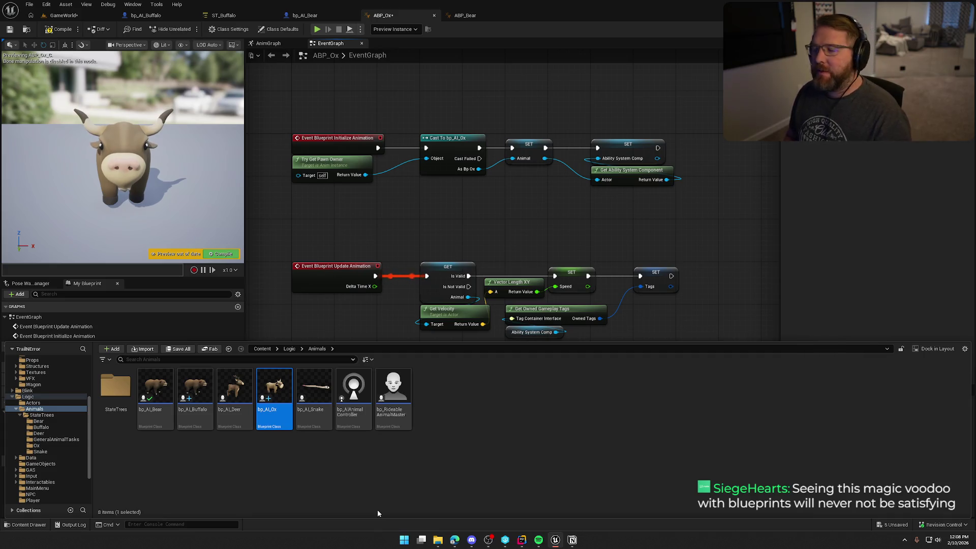
left_click(367, 468)
Step: Pan and zoom ABP_Ox's event graph to frame all the rebuilt bp_AI_Ox nodes
mouse_move(456, 226)
left_mouse_down()
mouse_move(475, 266)
mouse_move(460, 261)
mouse_move(457, 246)
left_mouse_up()
scroll(458, 247, "up", 1)
left_click_drag(399, 239, 459, 238)
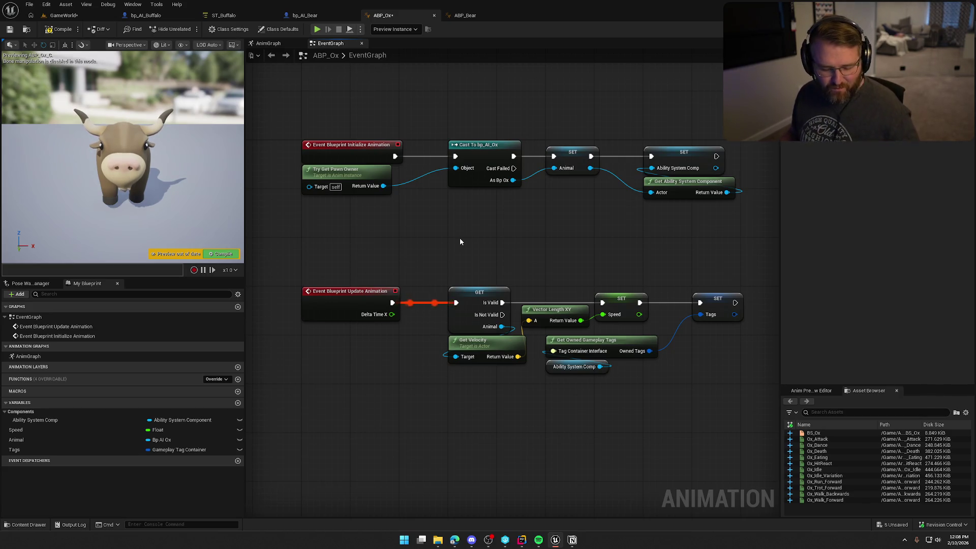
mouse_move(479, 238)
left_mouse_down()
mouse_move(480, 251)
mouse_move(486, 224)
mouse_move(463, 213)
mouse_move(463, 252)
left_mouse_up()
key("ctrl+a")
left_click(463, 260)
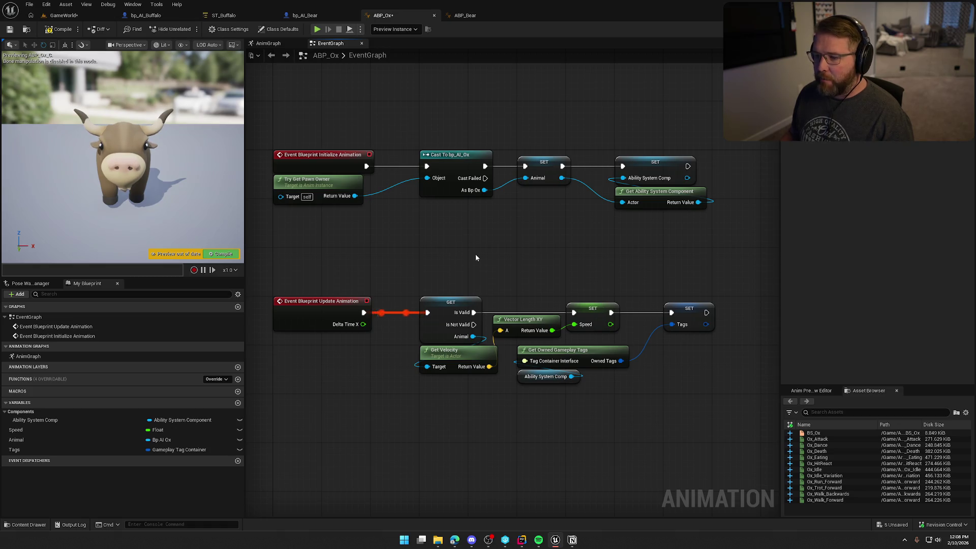
mouse_move(464, 253)
left_mouse_down()
mouse_move(454, 242)
mouse_move(475, 244)
left_mouse_up()
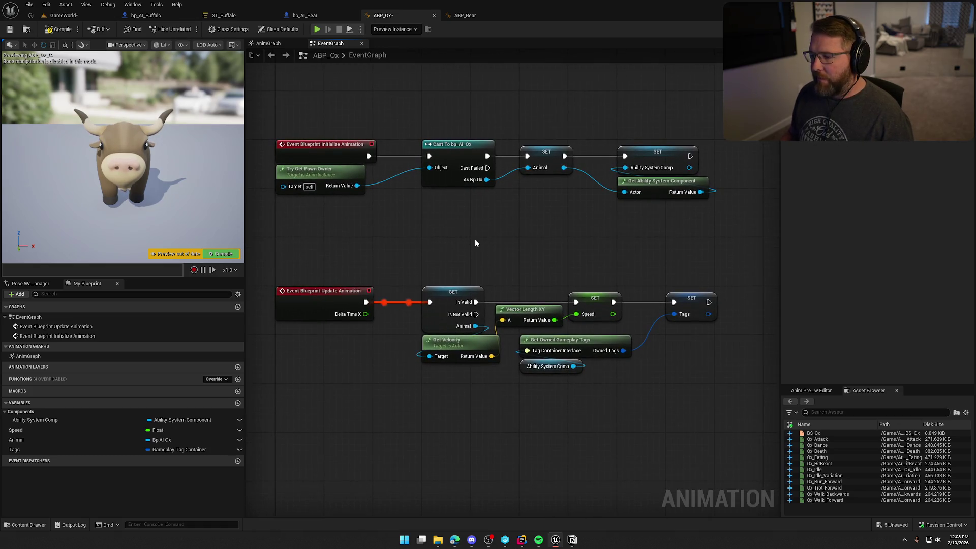
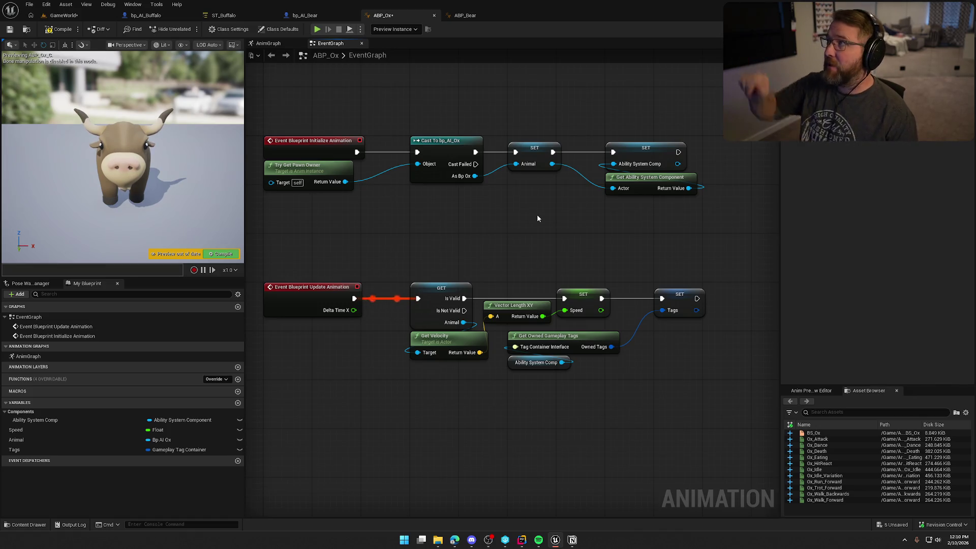
Step: Compile ABP_Ox and browse to the Buffalo_Ox folder with its 13 animation assets
left_click_drag(537, 218, 539, 249)
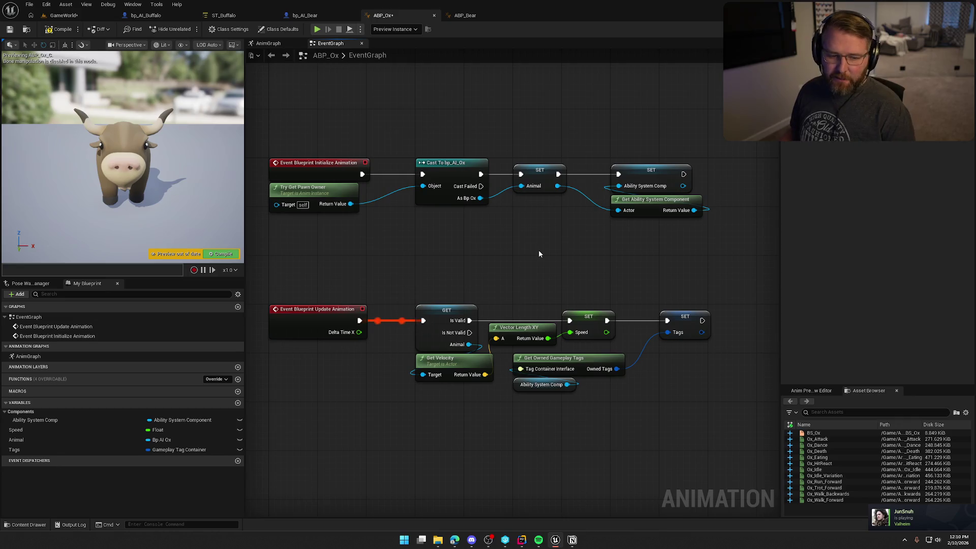
mouse_move(539, 249)
left_mouse_down()
mouse_move(516, 273)
mouse_move(542, 264)
left_mouse_up()
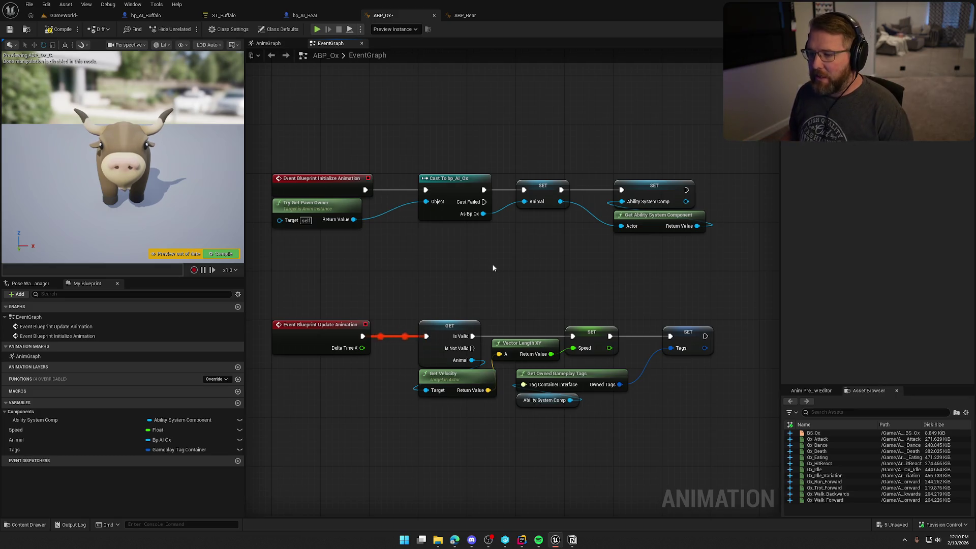
left_click_drag(493, 268, 507, 234)
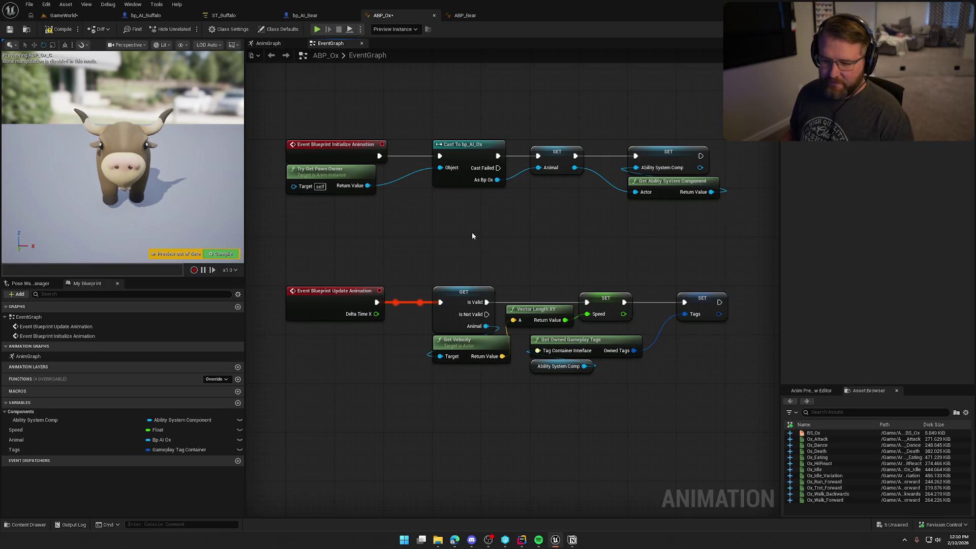
mouse_move(465, 430)
left_mouse_down()
mouse_move(443, 429)
mouse_move(418, 384)
left_mouse_up()
mouse_move(459, 429)
left_mouse_down()
mouse_move(459, 402)
mouse_move(451, 439)
left_mouse_up()
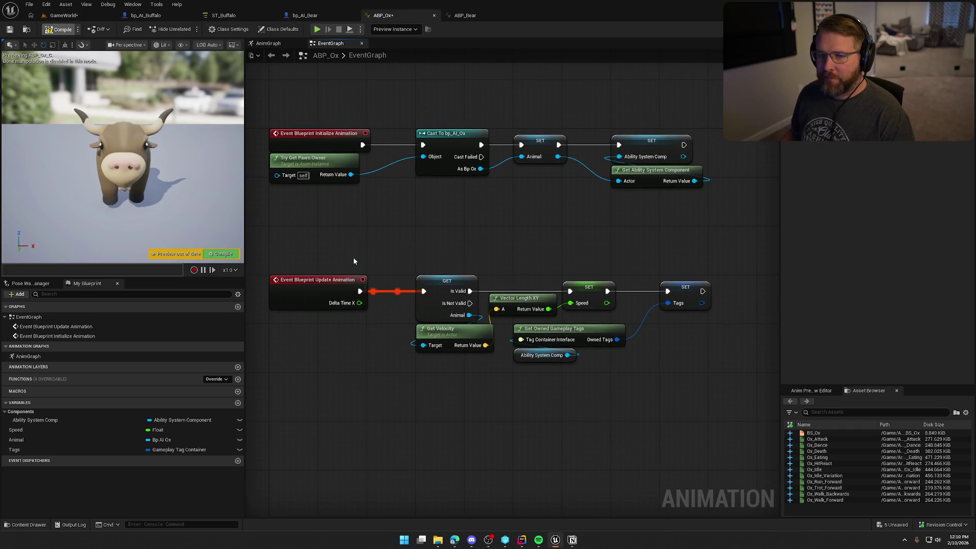
key("ctrl+s")
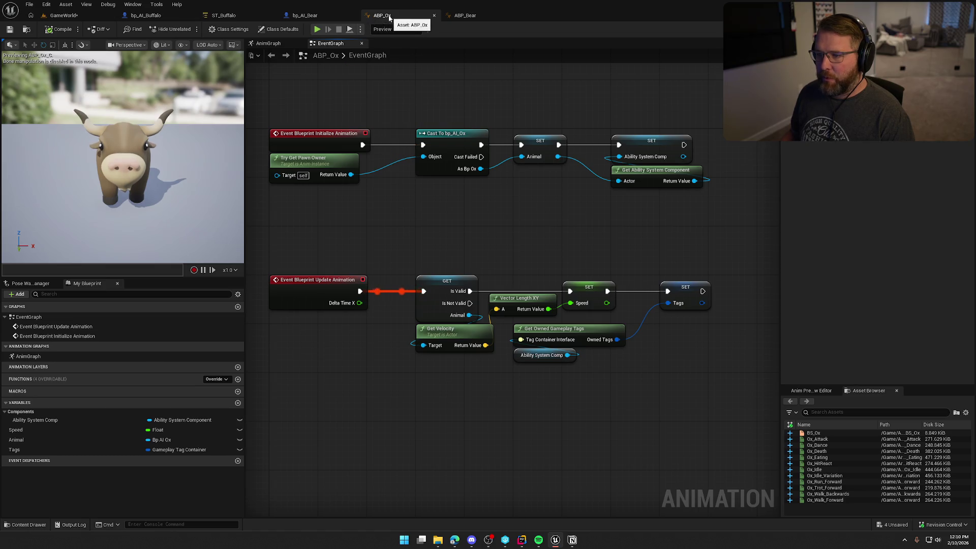
left_click(26, 29)
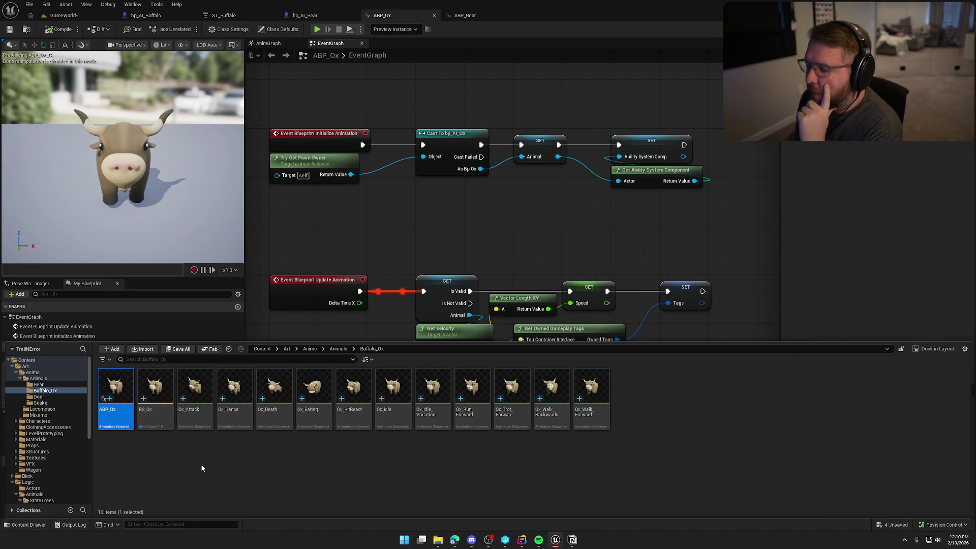
Step: Change the SET Animal variable's type from Bp AI Ox to Animal
left_click(576, 227)
left_click(533, 134)
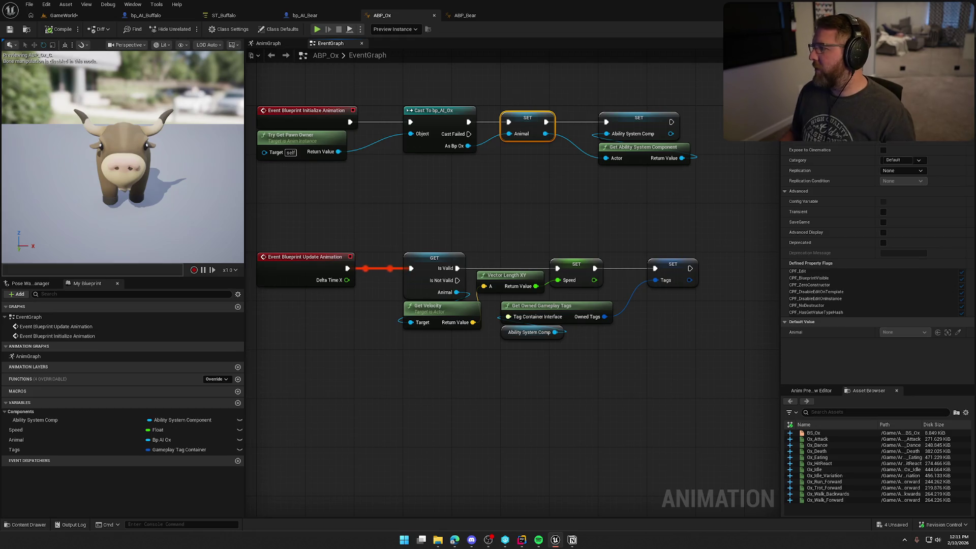
left_click(903, 87)
type("animal")
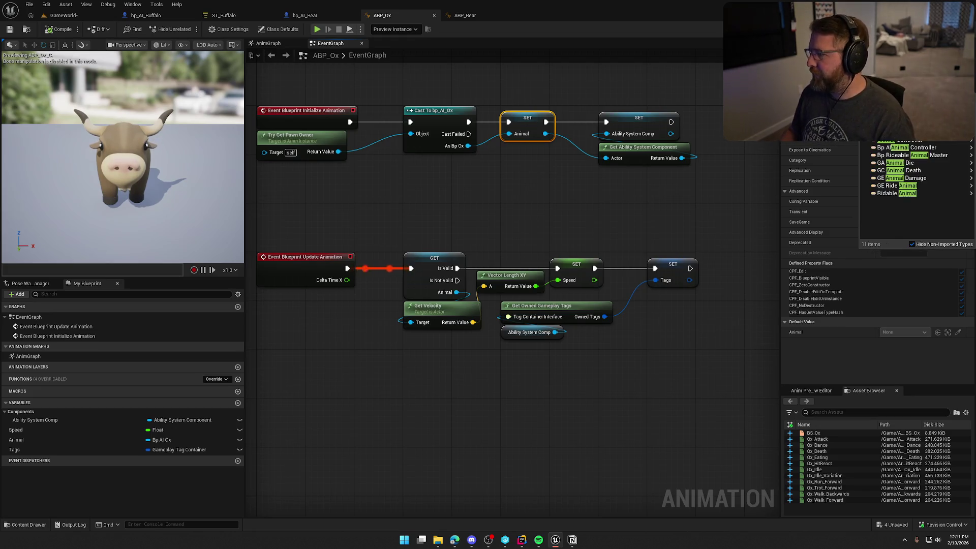
left_click(841, 104)
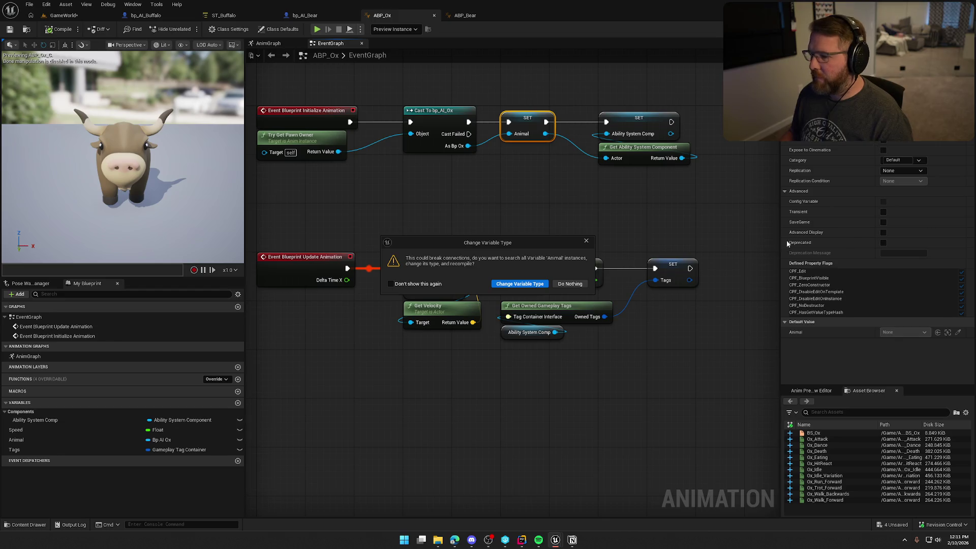
left_click(519, 284)
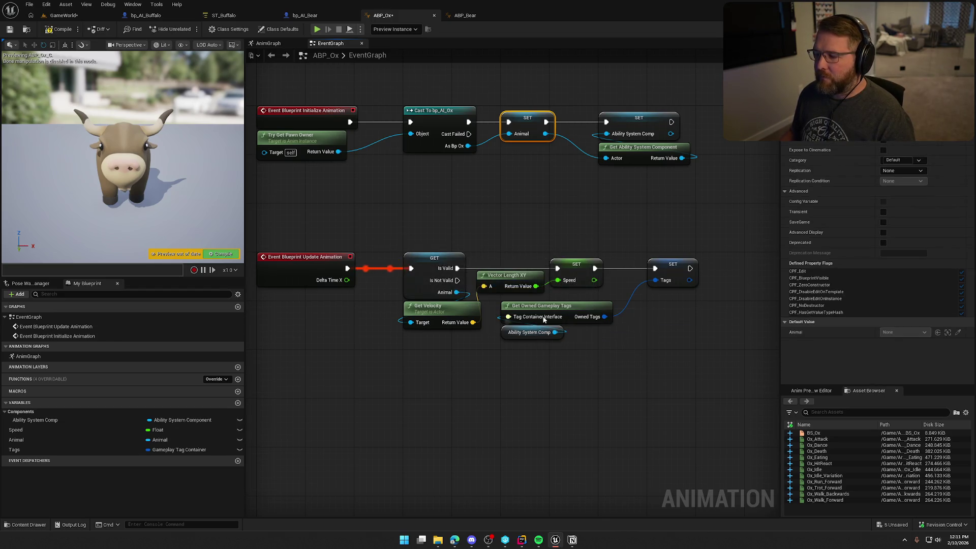
Step: Drag a connection from the pawn owner's return value to start a cast node
left_click_drag(514, 238, 551, 241)
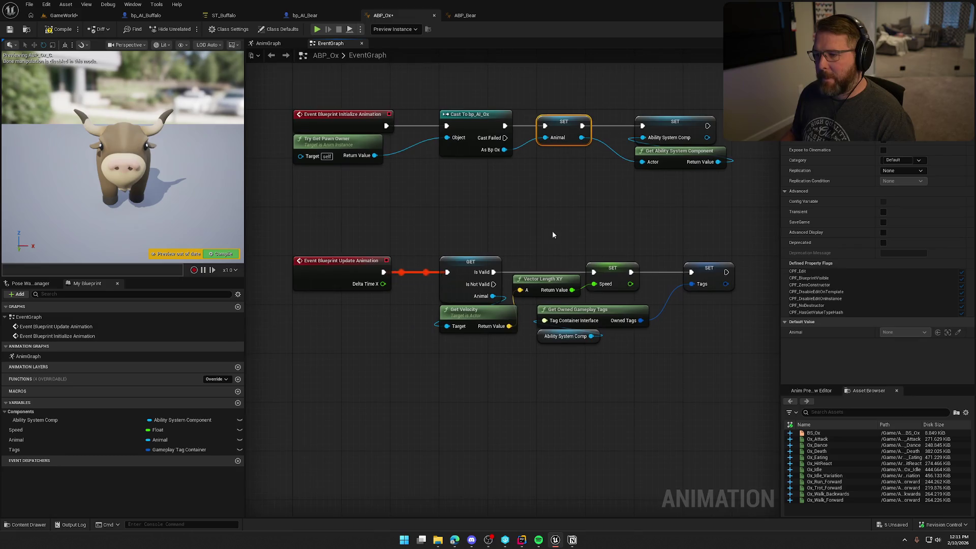
left_click_drag(377, 156, 428, 165)
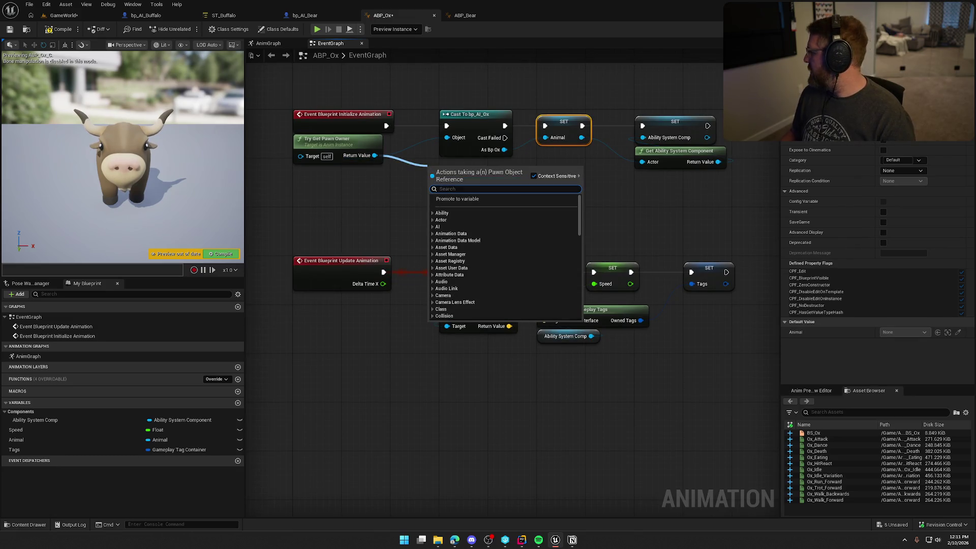
key("Escape")
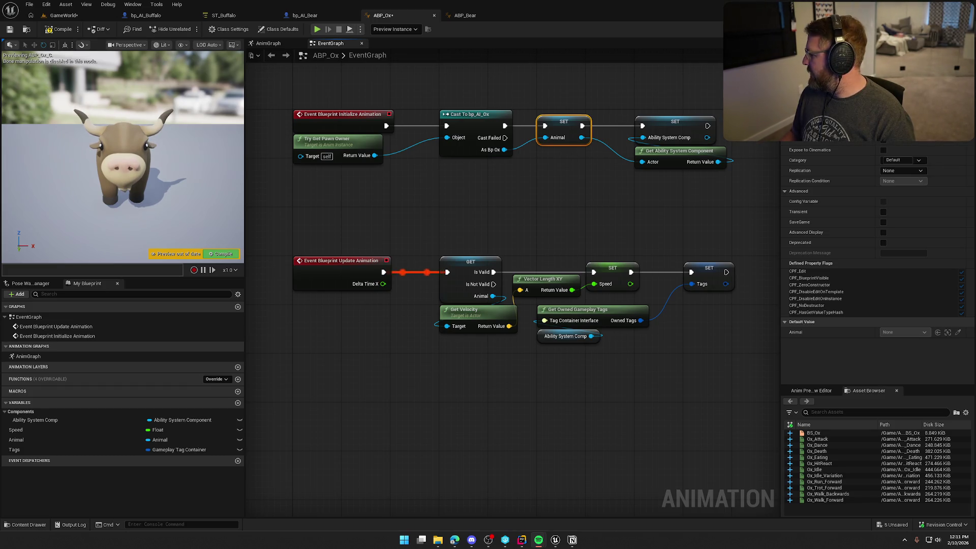
left_click_drag(375, 156, 450, 196)
Step: Replace Cast To bp_AI_Ox with Cast To Animal wired into SET Animal
type("cast to")
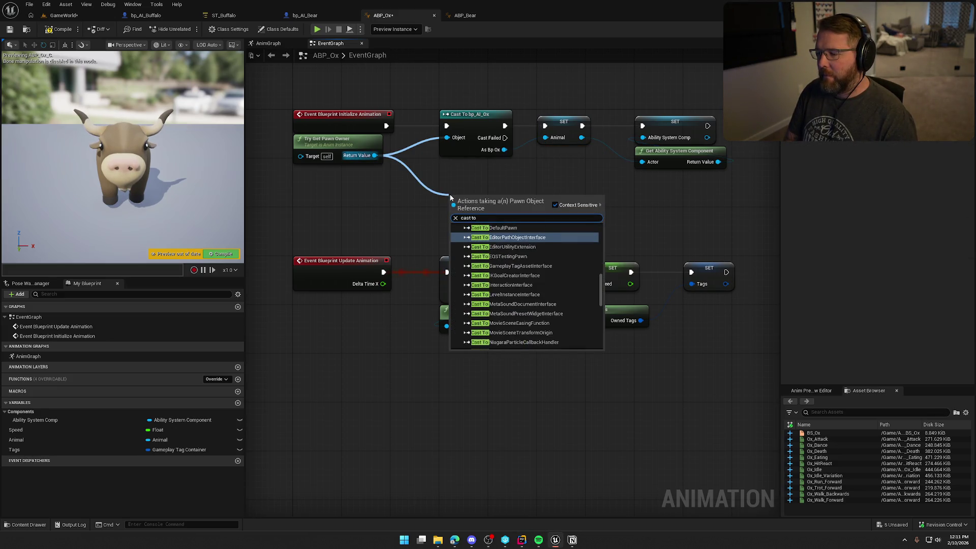
type(" animal")
key("Return")
left_click_drag(387, 126, 453, 211)
mouse_move(510, 235)
left_mouse_down()
mouse_move(539, 231)
mouse_move(545, 137)
left_mouse_up()
left_click_drag(512, 211, 545, 125)
left_click(505, 132)
key("Delete")
left_click_drag(478, 200, 471, 114)
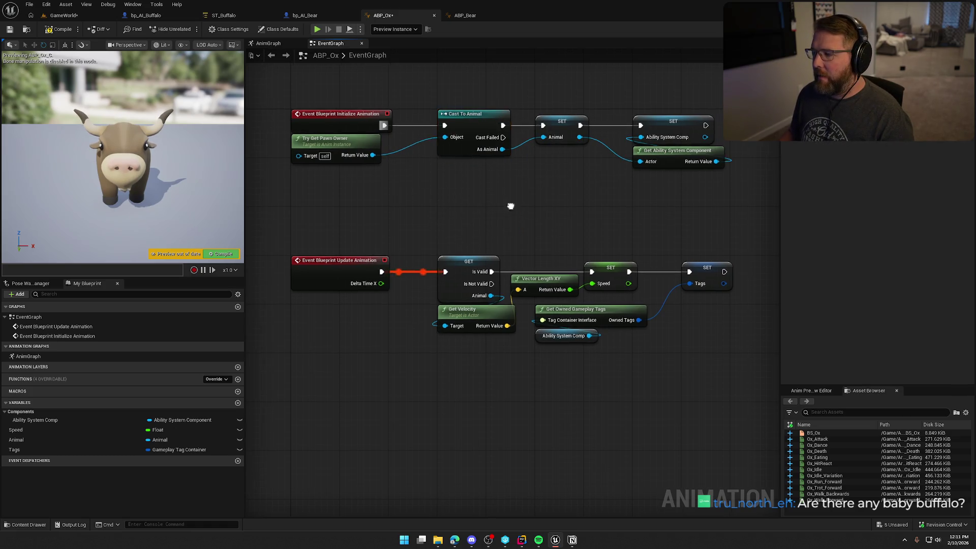
left_click_drag(511, 206, 498, 197)
Step: Compile ABP_Ox and bring up ABP_Bear for comparison
key("F7")
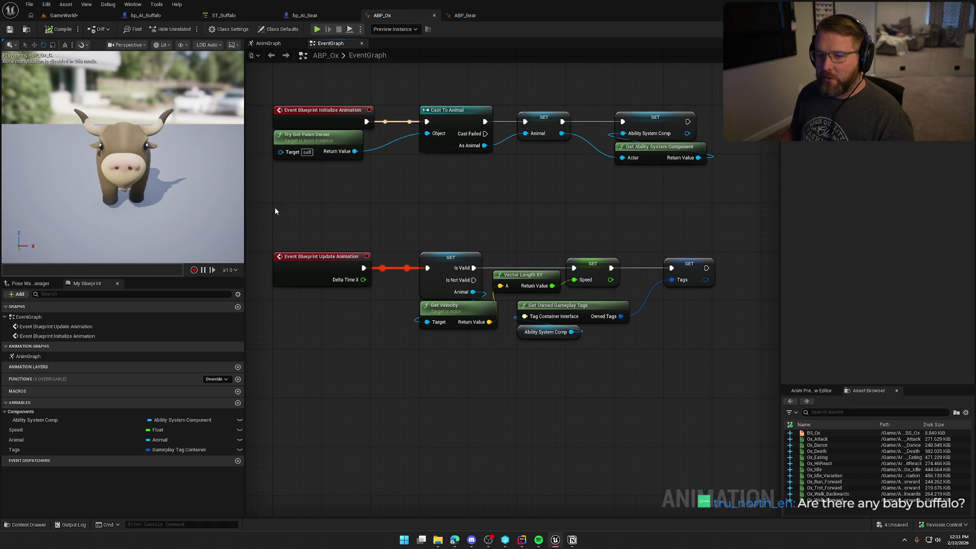
mouse_move(398, 211)
left_mouse_down()
mouse_move(421, 220)
mouse_move(395, 226)
left_mouse_up()
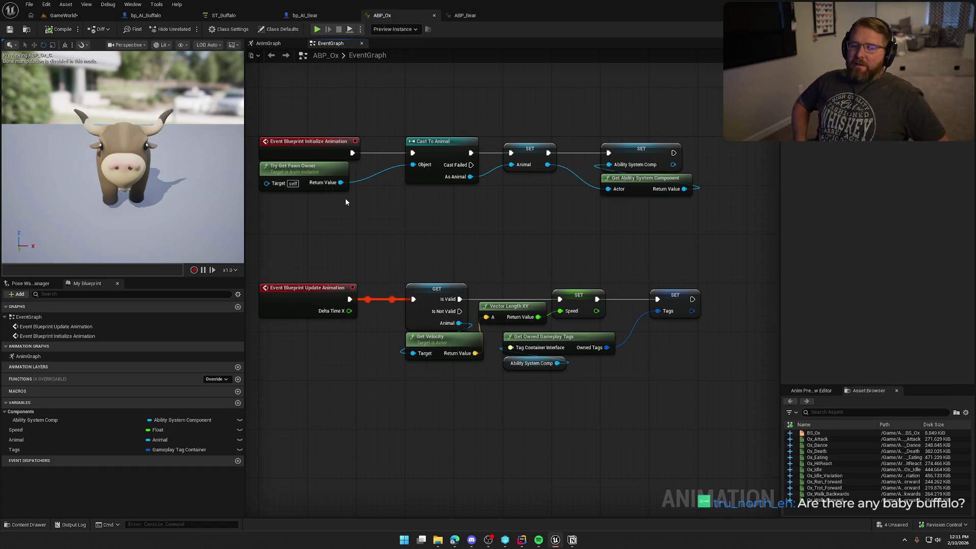
mouse_move(468, 220)
left_mouse_down()
mouse_move(495, 202)
mouse_move(497, 239)
left_mouse_up()
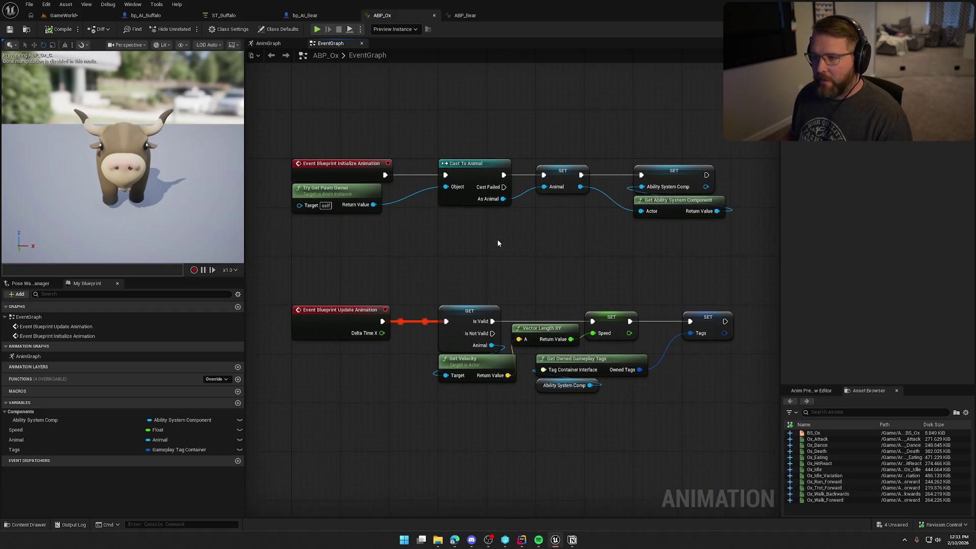
left_click(467, 17)
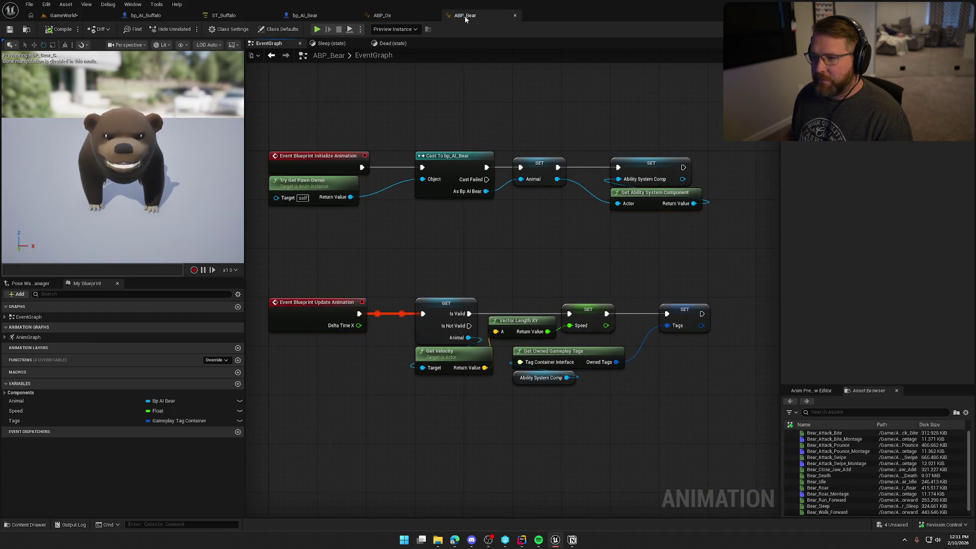
Step: Close ABP_Bear, rename ABP_Ox to ABP_Ox_Bufflao and check it out
middle_click(465, 16)
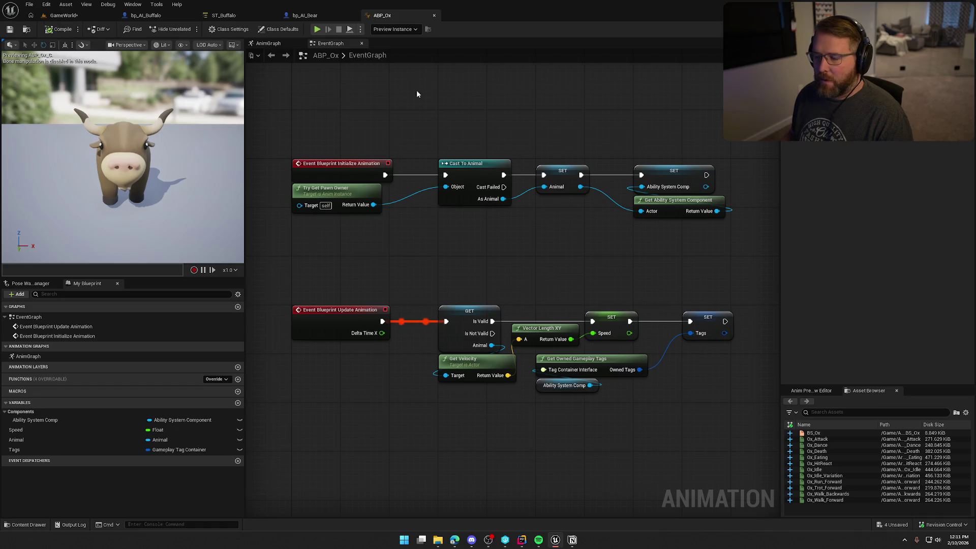
left_click(442, 107)
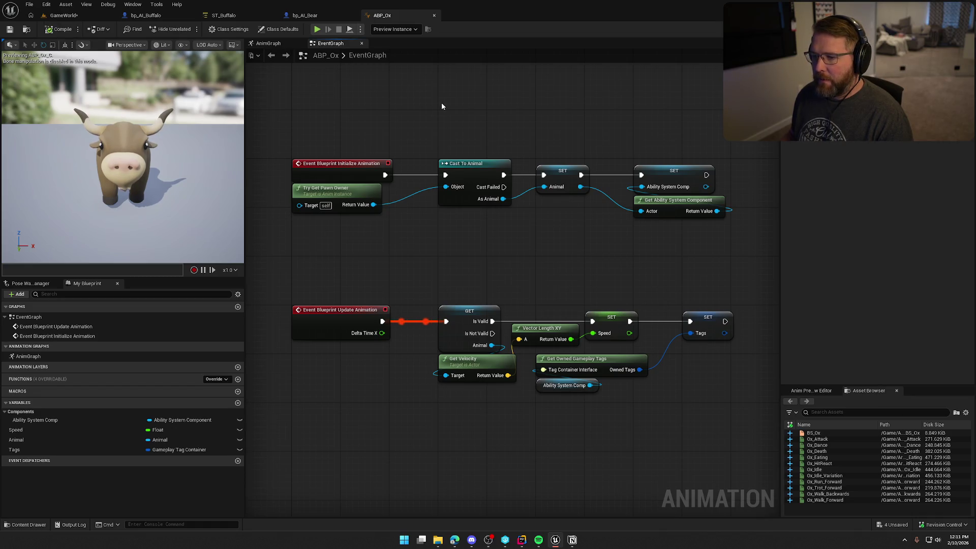
key("ctrl+b")
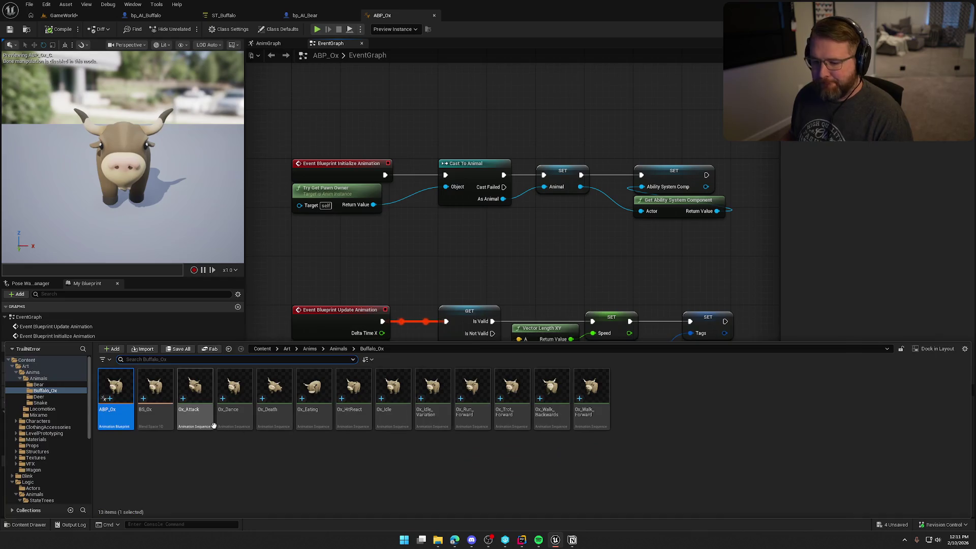
key("F2")
key("End")
type("Bufflao")
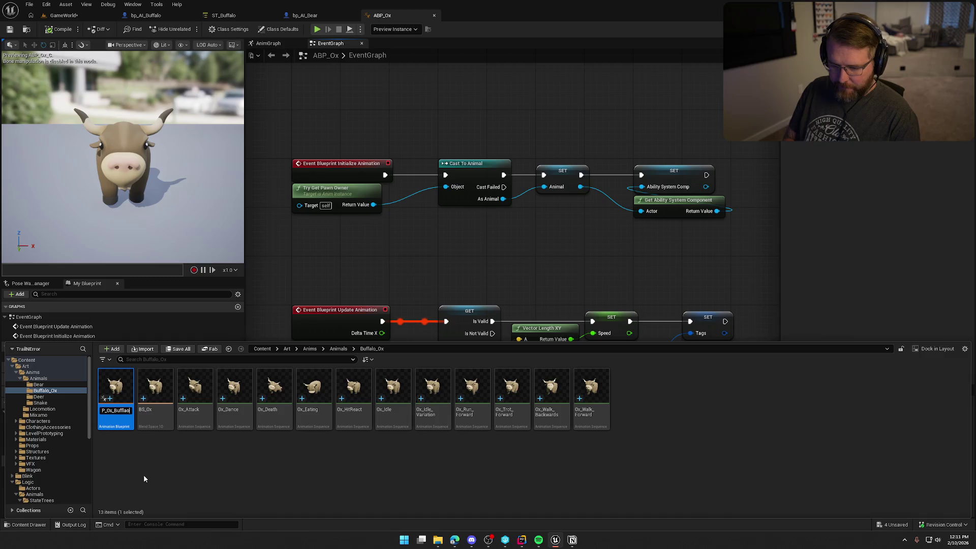
left_click(207, 483)
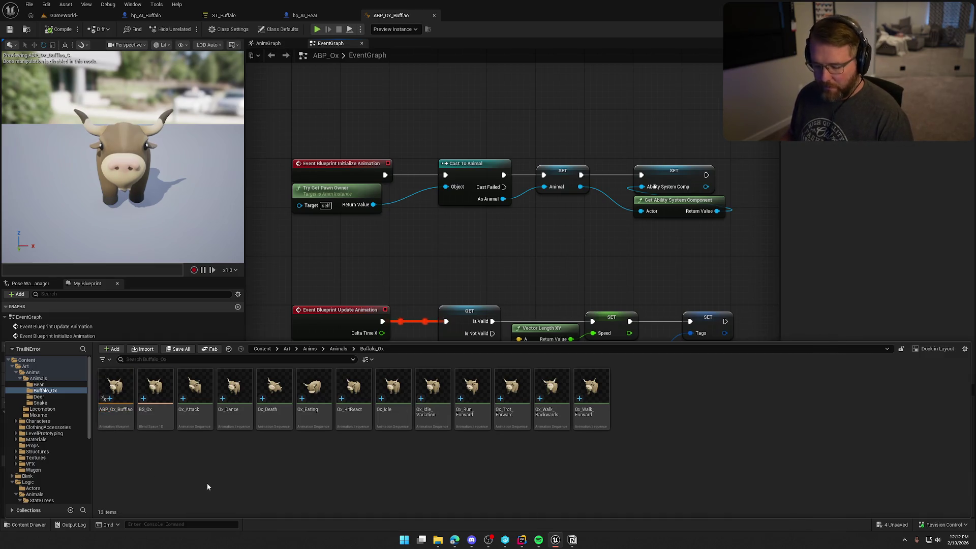
left_click(499, 355)
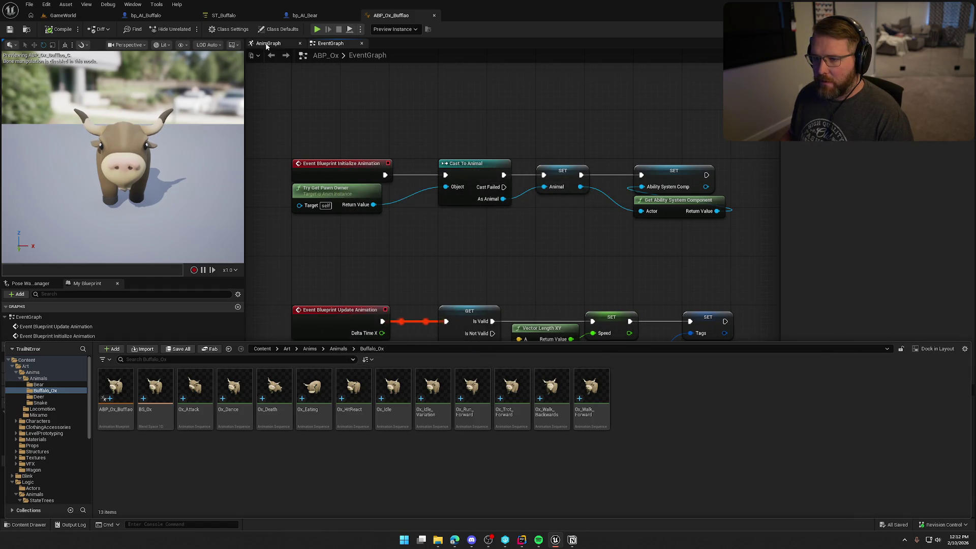
left_click(268, 43)
left_click_drag(441, 268, 421, 313)
Step: Move Speed and BS_Ox aside and add a state machine named Locomotion
left_click_drag(381, 174, 575, 378)
left_click(498, 341)
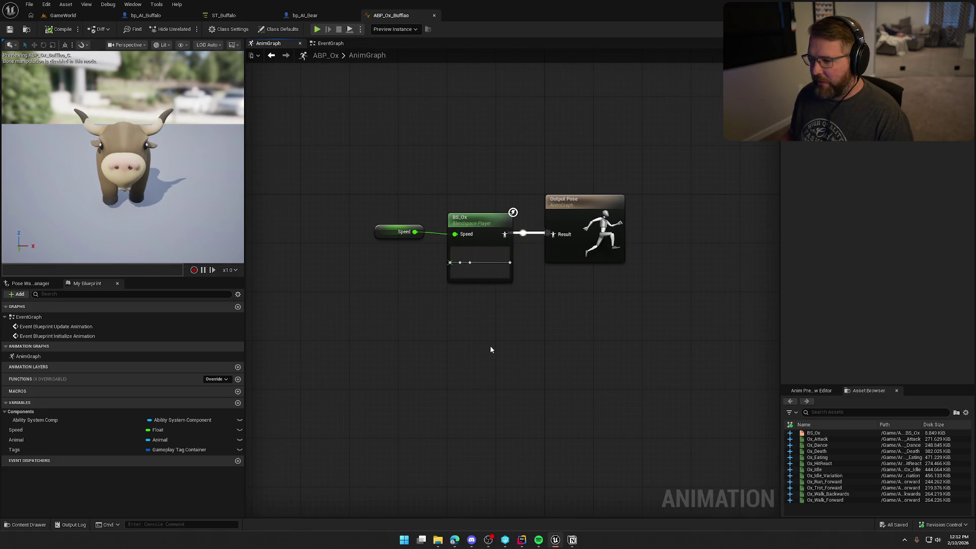
mouse_move(418, 326)
left_mouse_down()
mouse_move(375, 317)
mouse_move(431, 329)
mouse_move(549, 321)
left_mouse_up()
left_click_drag(434, 164, 525, 280)
left_click_drag(532, 213, 364, 202)
left_click_drag(362, 351, 425, 296)
right_click(393, 247)
type("state ma")
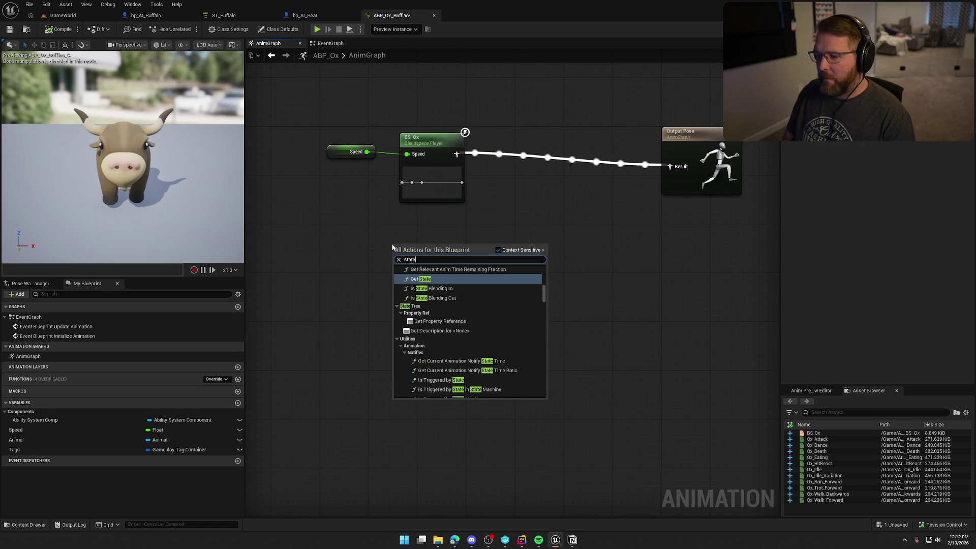
key("Return")
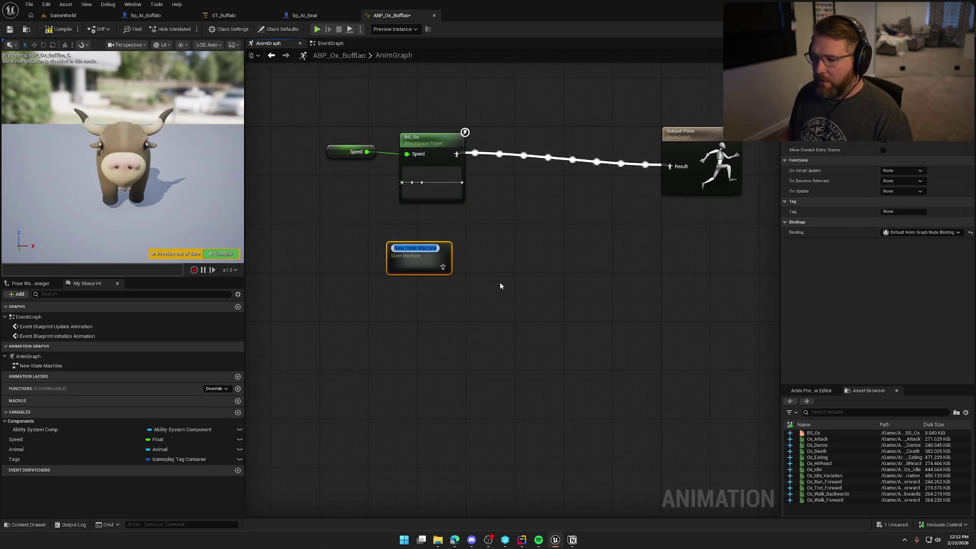
type("Loco")
type("motion")
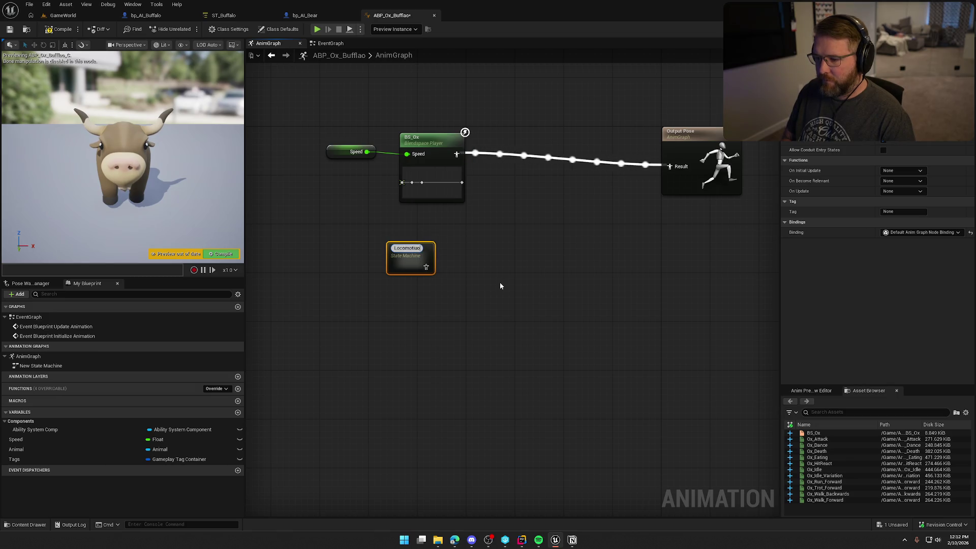
key("Return")
Step: Route Locomotion through a DefaultSlot into Output Pose and delete Speed and BS_Ox
left_click(501, 286)
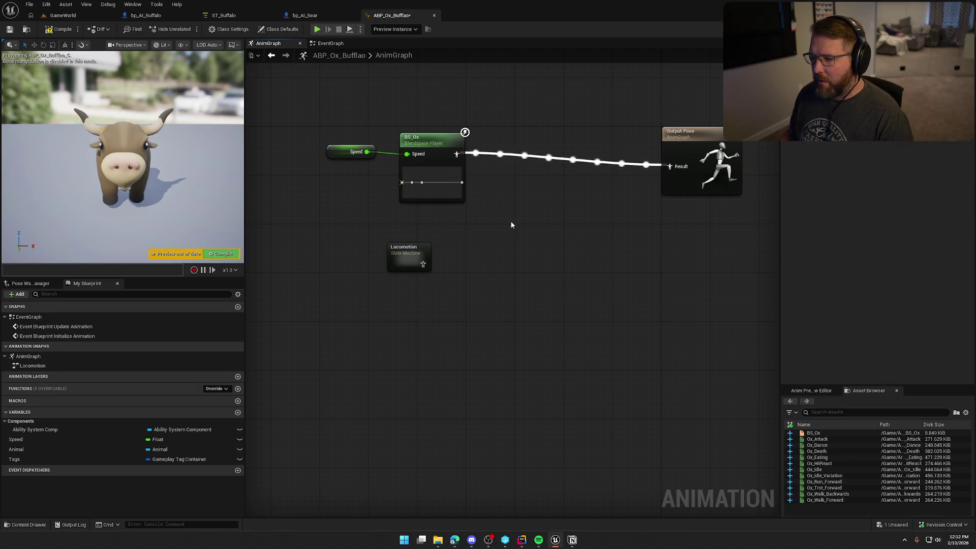
left_click_drag(423, 264, 486, 260)
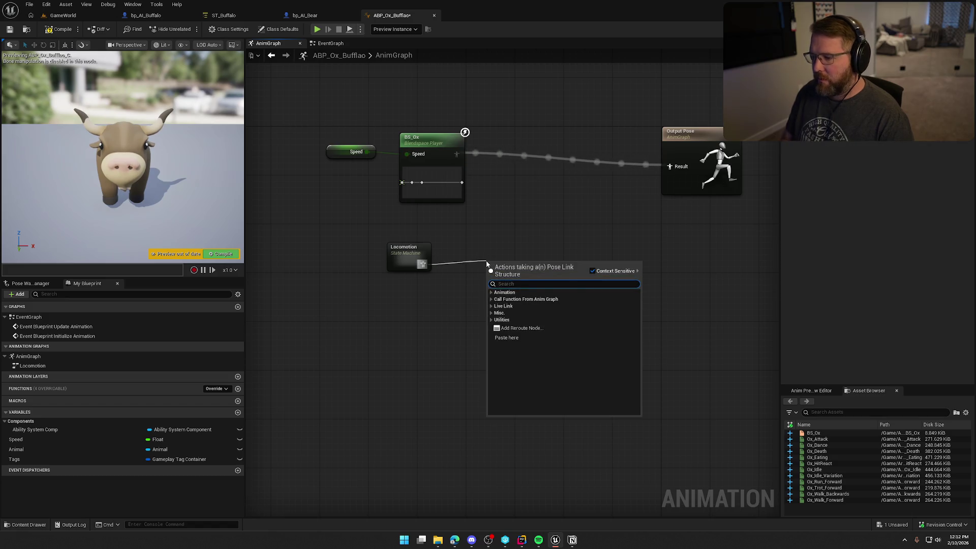
key("Escape")
mouse_move(539, 282)
left_mouse_down()
mouse_move(639, 183)
mouse_move(670, 166)
left_mouse_up()
left_click_drag(509, 266, 490, 247)
mouse_move(691, 157)
left_mouse_down()
mouse_move(605, 258)
mouse_move(599, 250)
left_mouse_up()
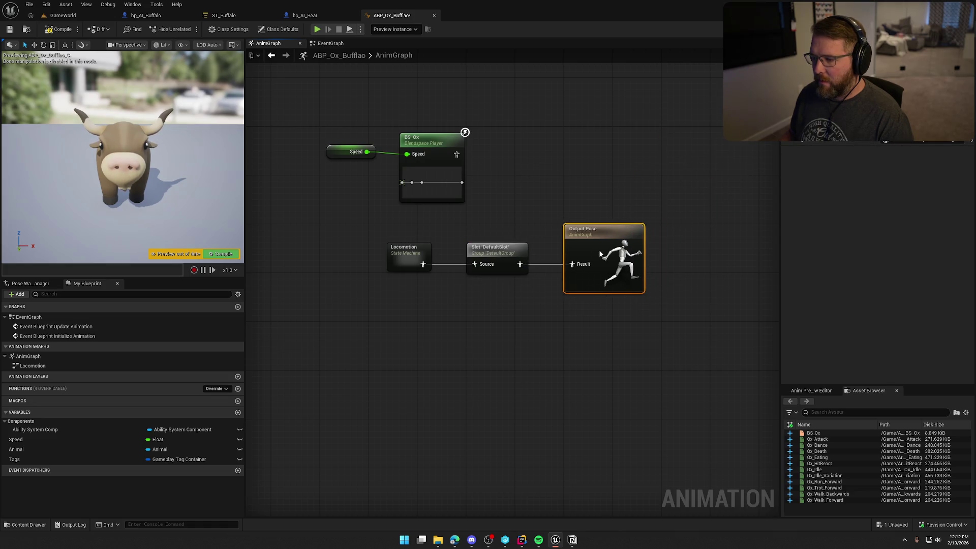
left_click_drag(502, 218, 346, 142)
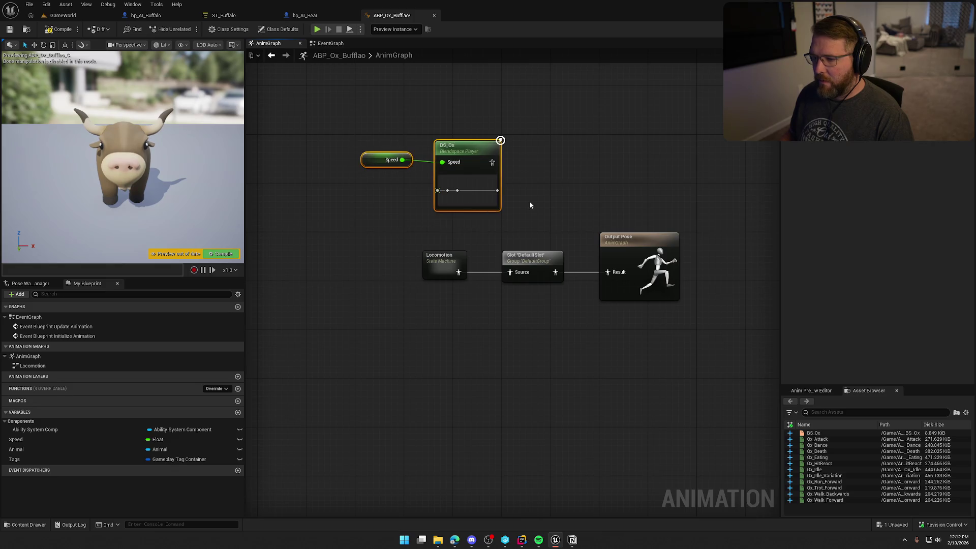
key("Delete")
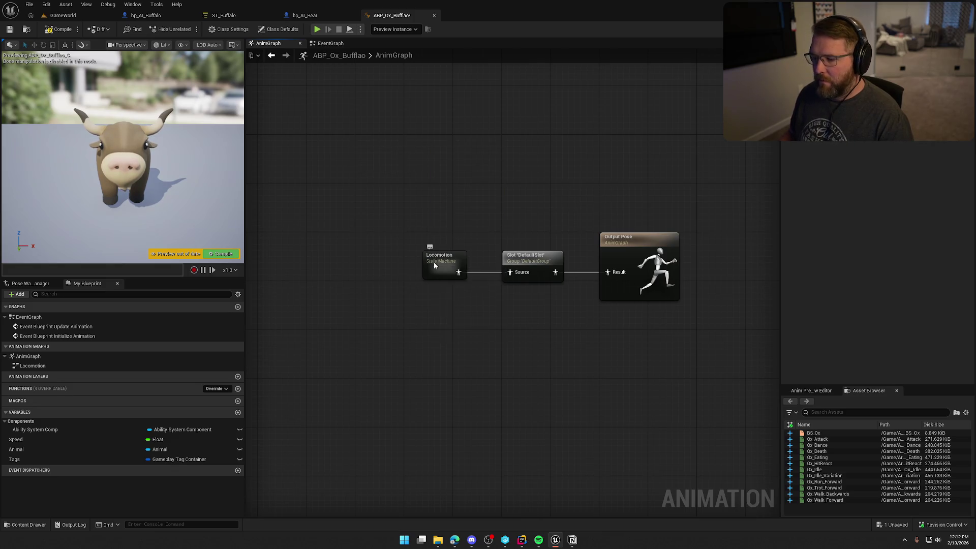
Step: Inside Locomotion, add an Idle / Walking state linked from Entry
double_click(434, 261)
mouse_move(521, 293)
left_mouse_down()
mouse_move(456, 249)
mouse_move(521, 234)
left_mouse_up()
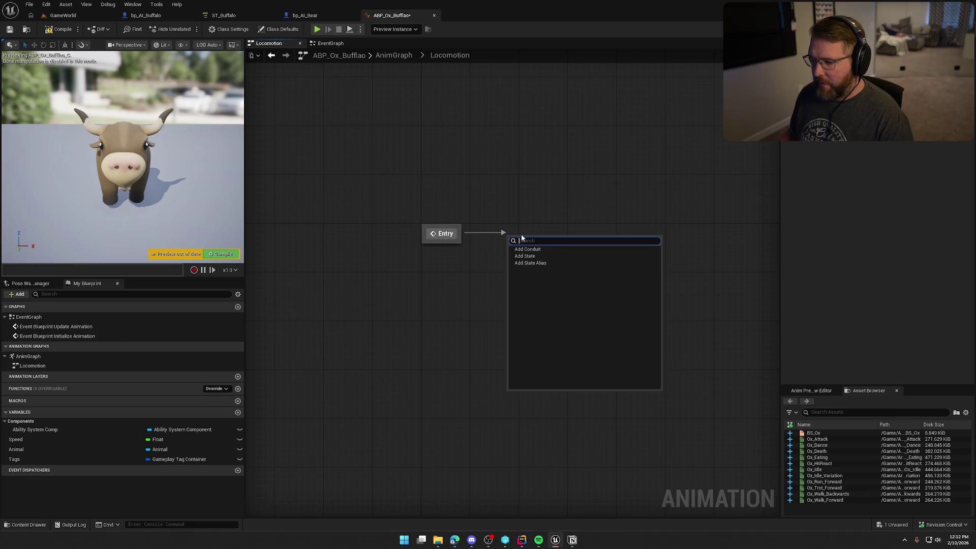
left_click(531, 255)
type("Idle")
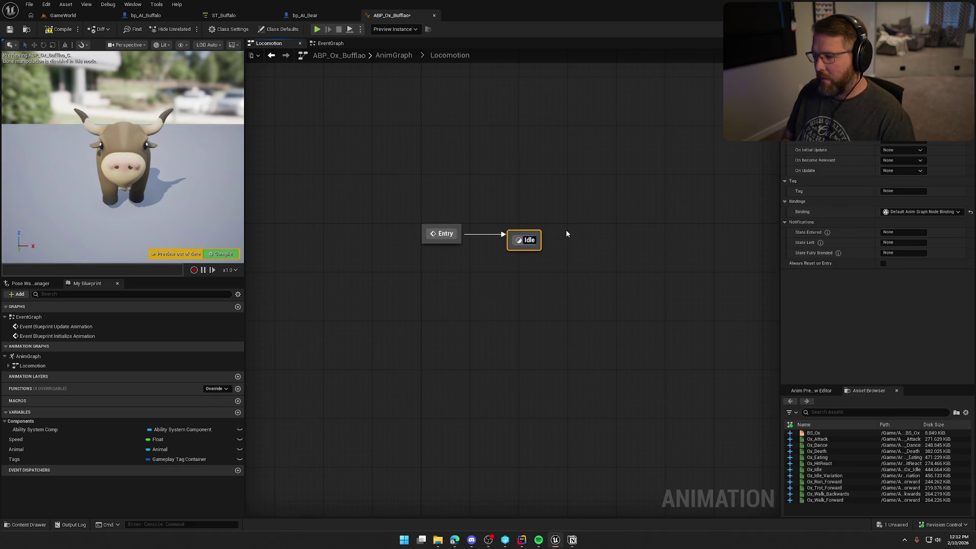
type(" / Walking")
key("Return")
left_click_drag(596, 241, 526, 291)
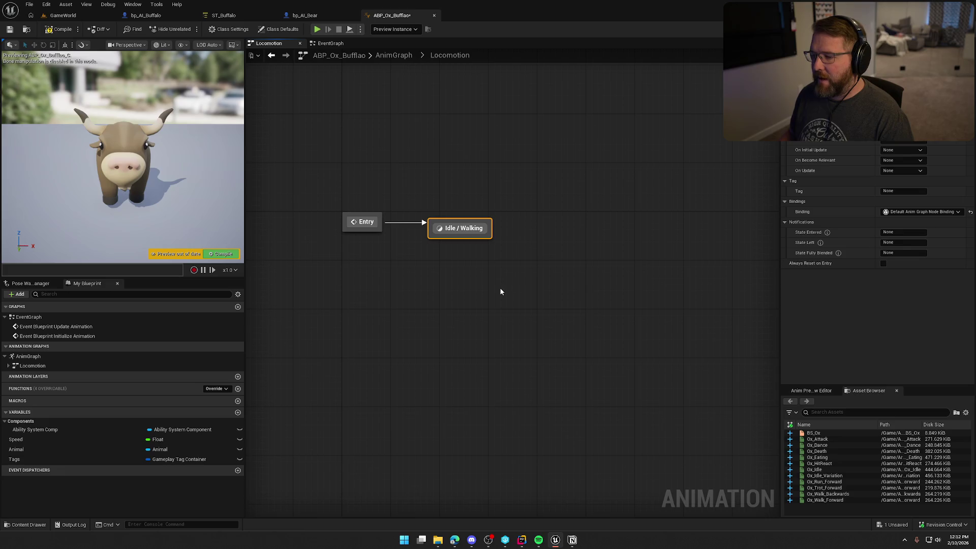
mouse_move(504, 293)
left_mouse_down()
mouse_move(501, 253)
mouse_move(483, 223)
mouse_move(427, 205)
mouse_move(491, 203)
mouse_move(481, 218)
mouse_move(502, 199)
left_mouse_up()
left_click(468, 285)
Step: Add a Dead state transitioning from Idle / Walking
left_click(543, 215)
type("Dead")
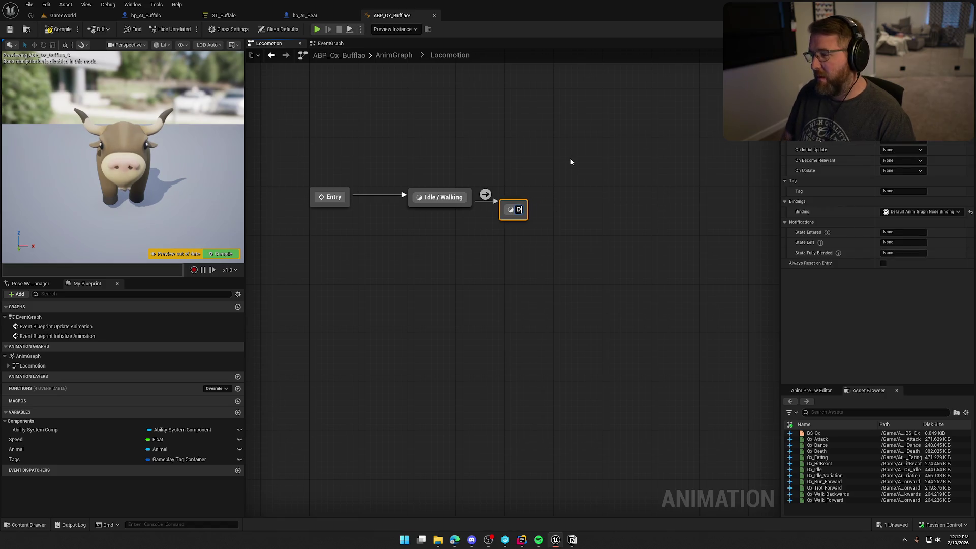
key("Return")
left_click_drag(531, 214, 586, 202)
left_click(505, 276)
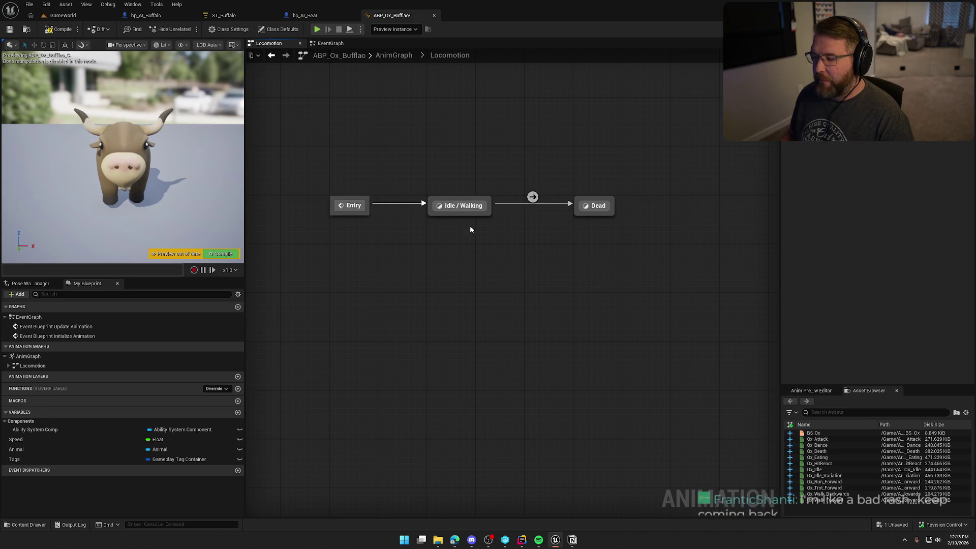
Step: Arrange the Speed-driven BS_Ox blend inside the Idle / Walking state
double_click(432, 209)
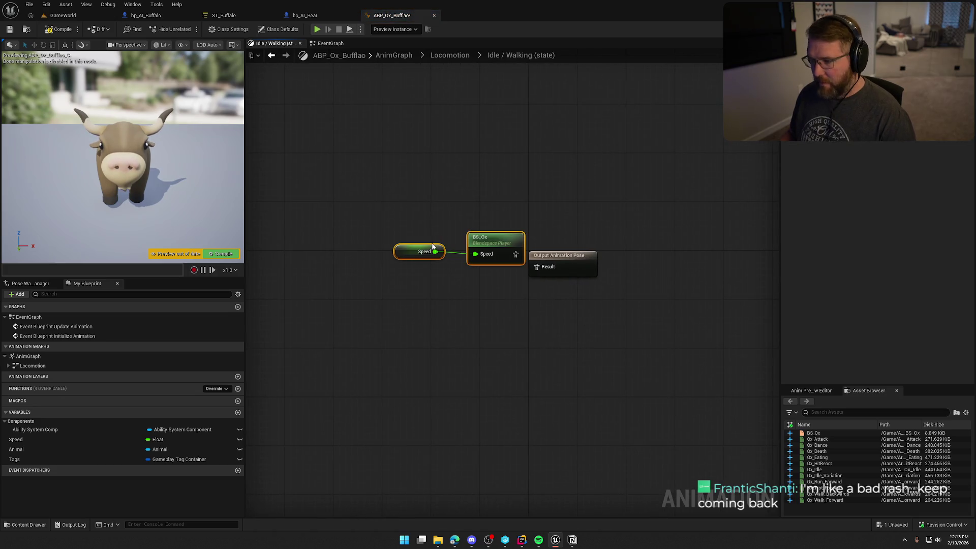
left_click_drag(433, 246, 414, 259)
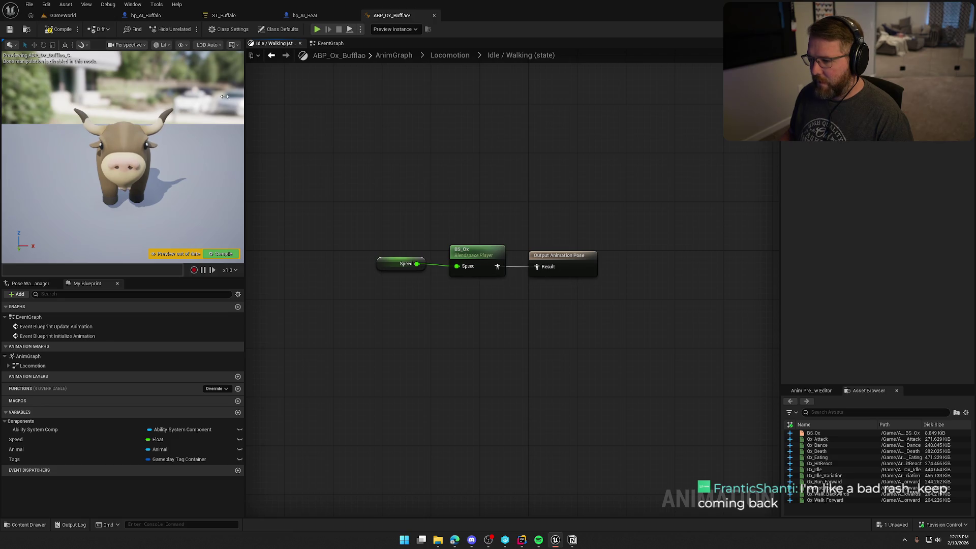
left_click(450, 55)
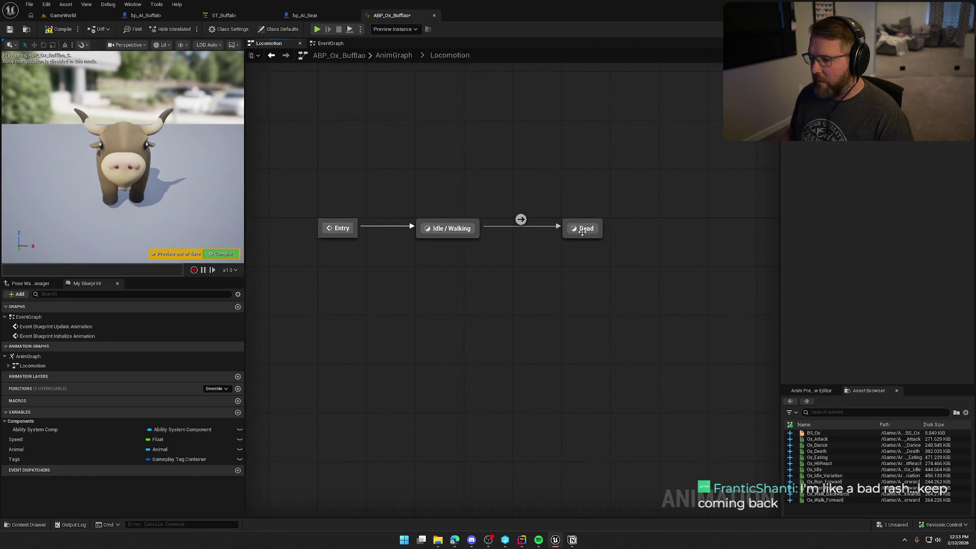
Step: Make the Dead state play Ox_Death into its output animation pose
double_click(582, 229)
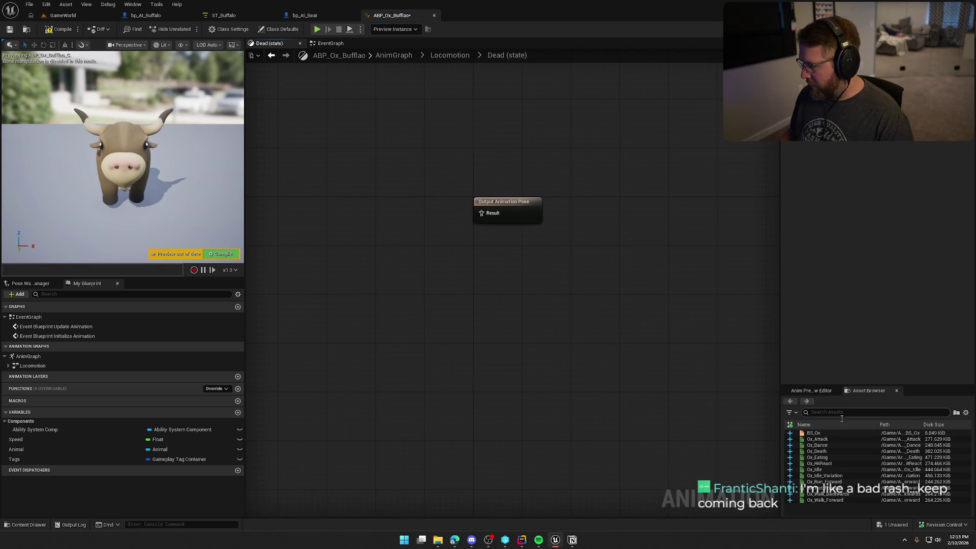
mouse_move(817, 451)
left_mouse_down()
mouse_move(638, 380)
mouse_move(398, 223)
mouse_move(488, 217)
mouse_move(481, 213)
left_mouse_up()
left_click_drag(382, 206, 405, 200)
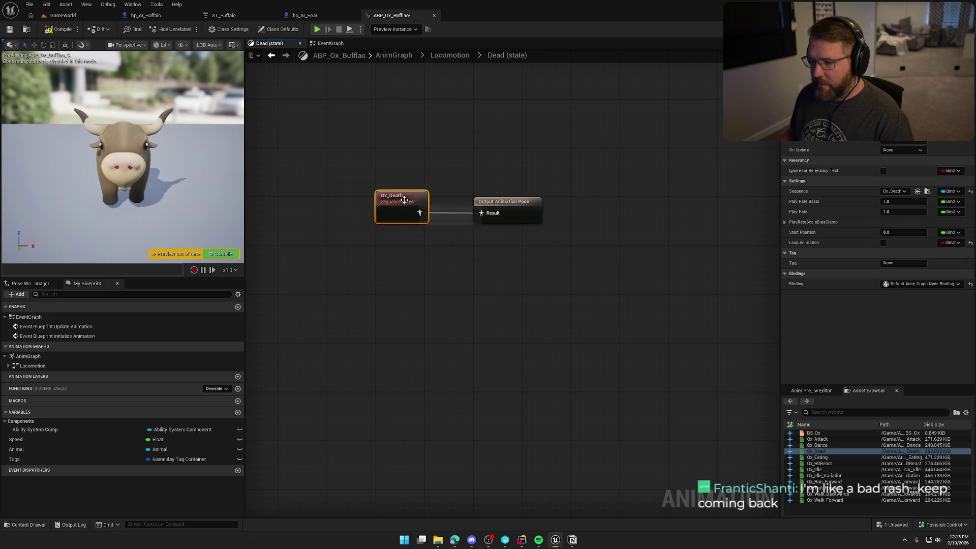
double_click(404, 200)
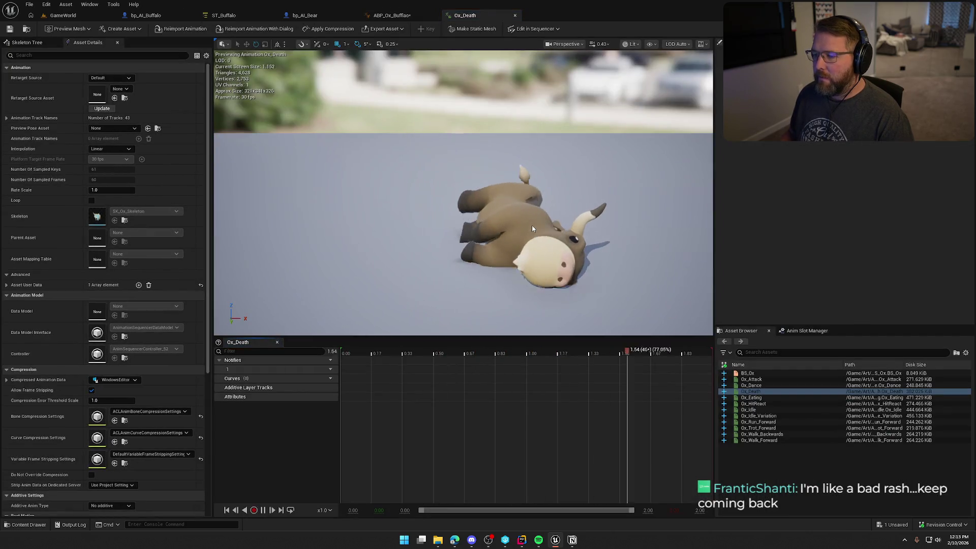
middle_click(486, 18)
left_click(450, 55)
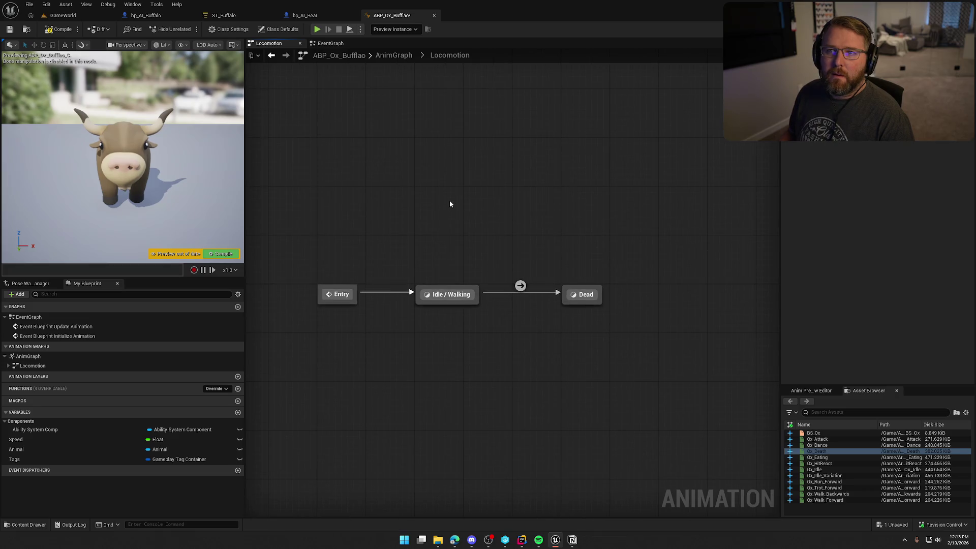
mouse_move(459, 181)
left_mouse_down()
mouse_move(483, 146)
mouse_move(519, 139)
mouse_move(464, 119)
left_mouse_up()
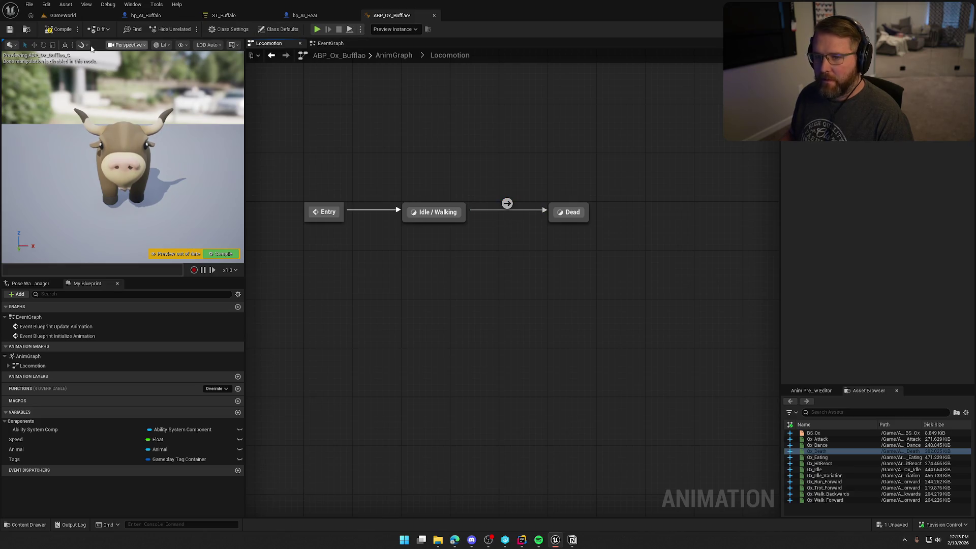
key("ctrl+space")
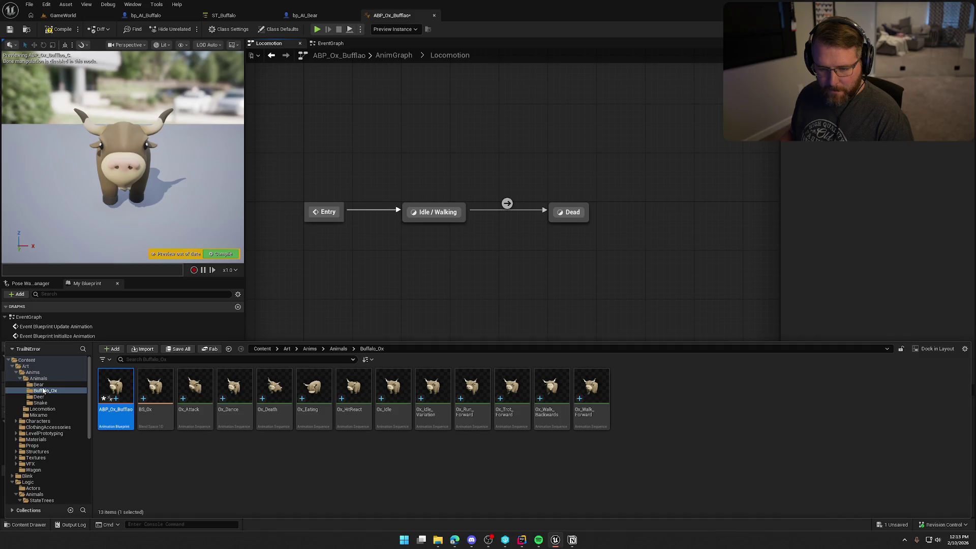
Step: Open ABP_Bear and inspect its Idle / Walk to Dead rule checking Tags for Status Dead
left_click(38, 385)
left_click(112, 394)
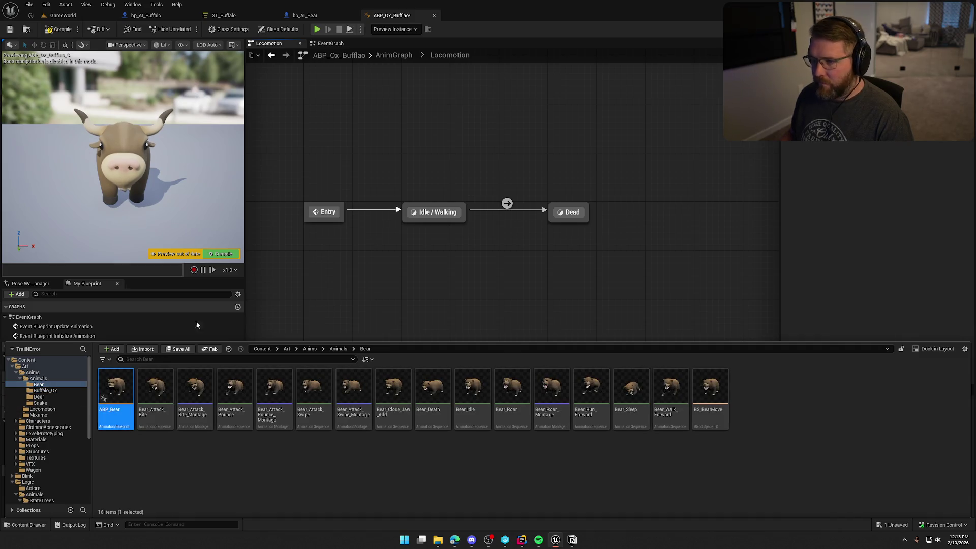
left_click(270, 44)
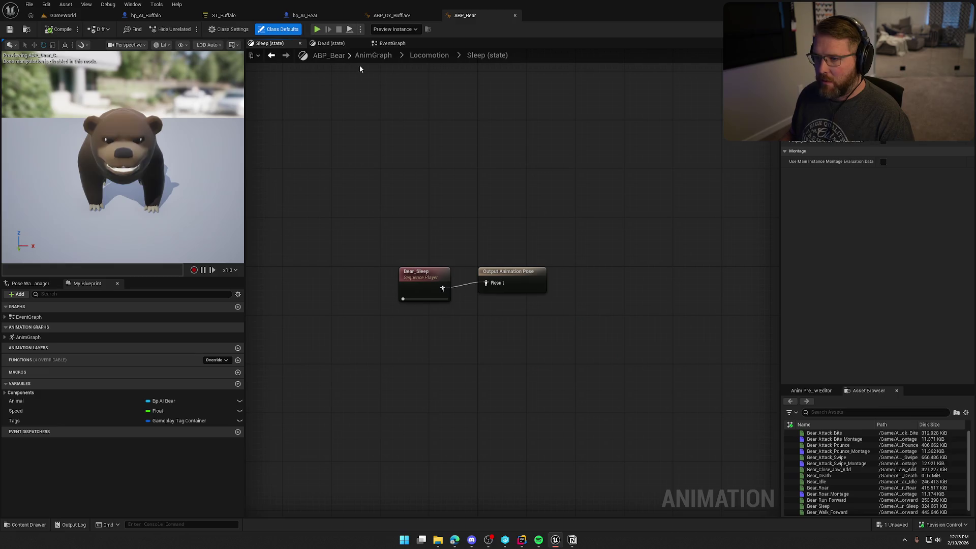
left_click(429, 55)
left_click_drag(512, 220, 398, 178)
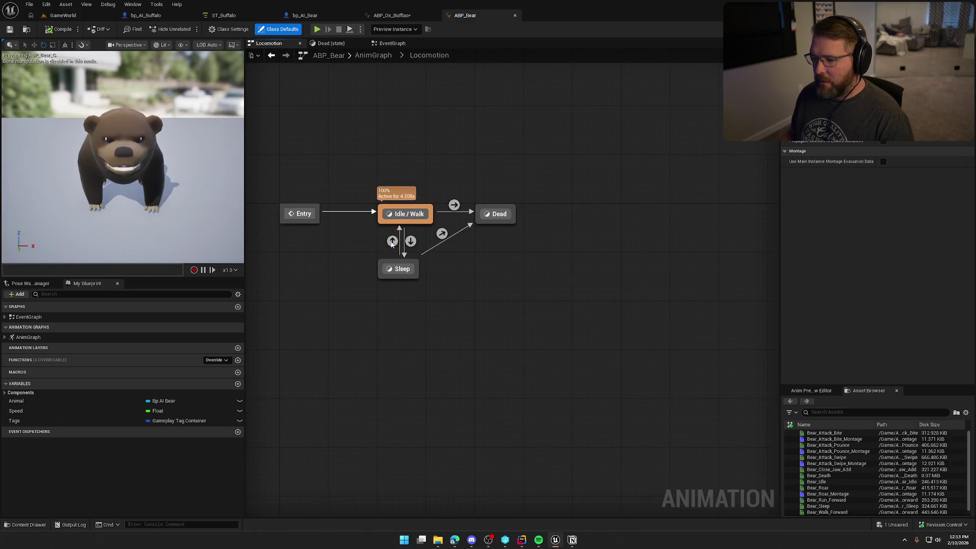
double_click(454, 206)
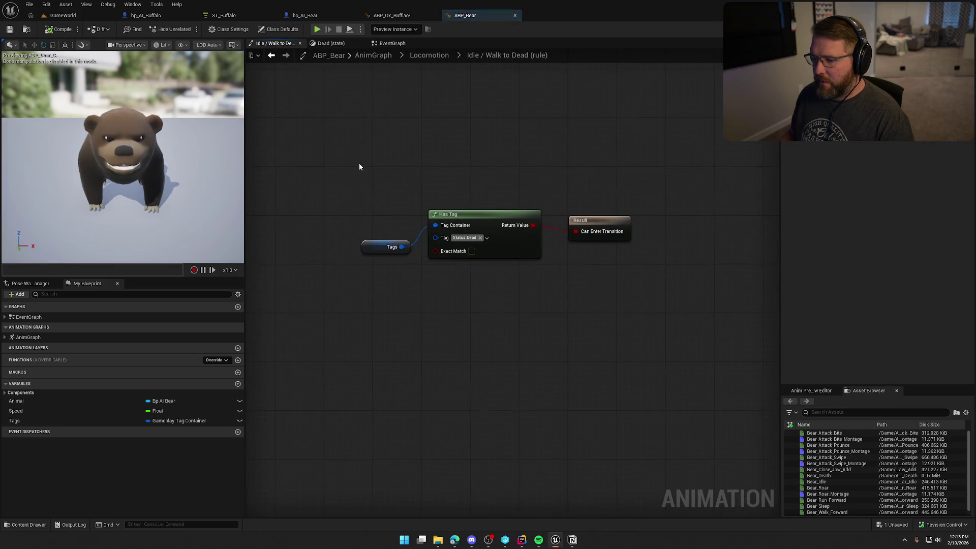
left_click(392, 15)
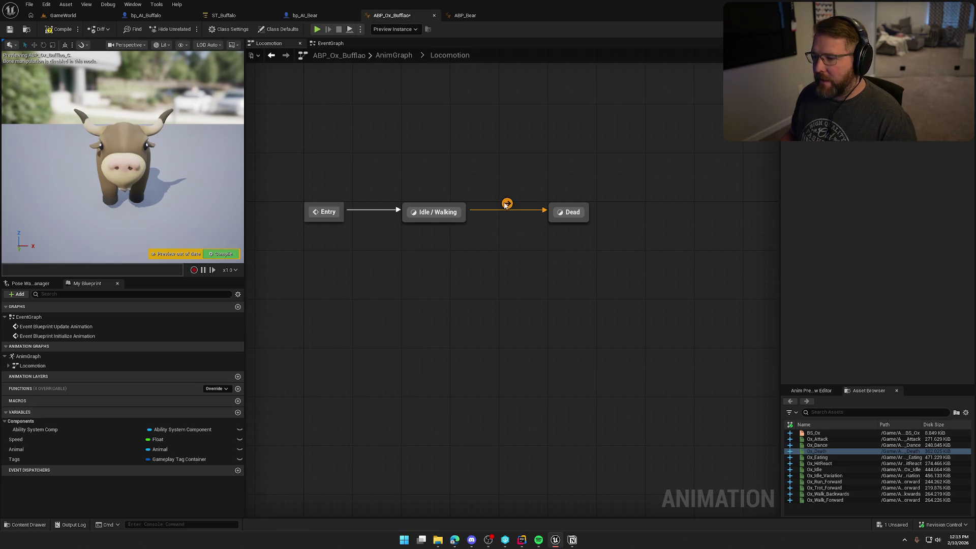
Step: Paste Tags and Has Tag into the ox's Idle / Walking to Dead rule, wire Can Enter Transition, compile
double_click(506, 205)
key("ctrl+v")
mouse_move(488, 225)
left_mouse_down()
mouse_move(427, 237)
mouse_move(554, 240)
left_mouse_up()
left_click(383, 147)
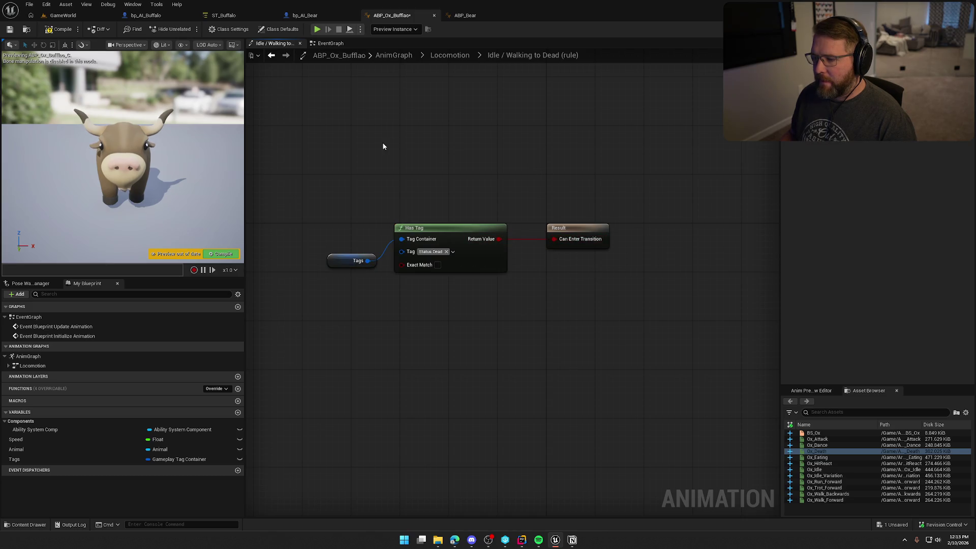
left_click(56, 31)
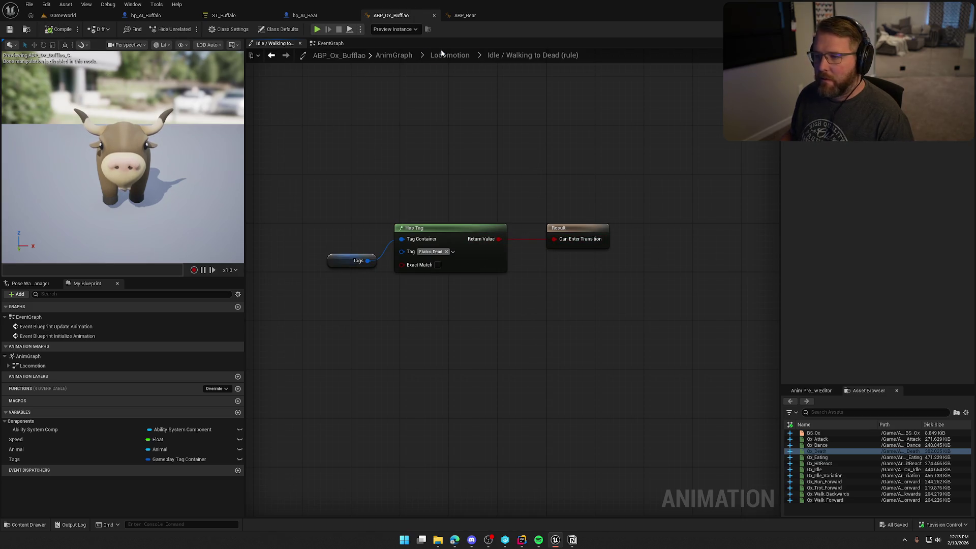
Step: Correct the blueprint name to ABP_Ox_Buffalo and open the Idle / Walking state
key("ctrl+b")
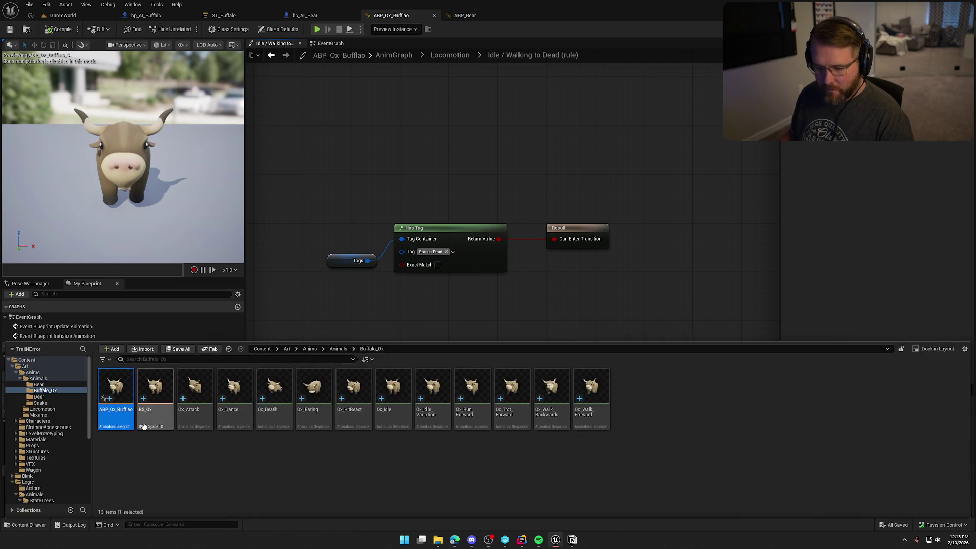
key("F2")
key("BackSpace")
key("BackSpace")
key("BackSpace")
type("alo")
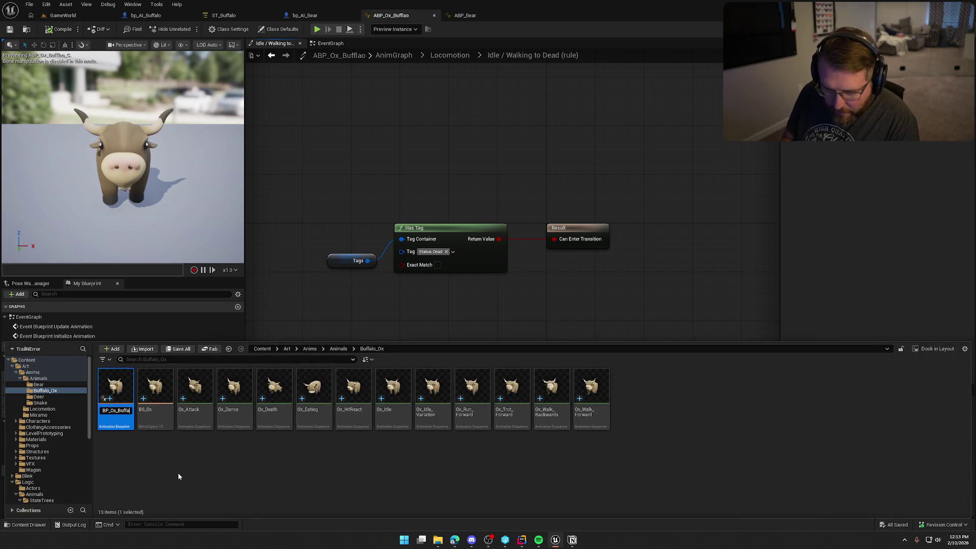
key("Return")
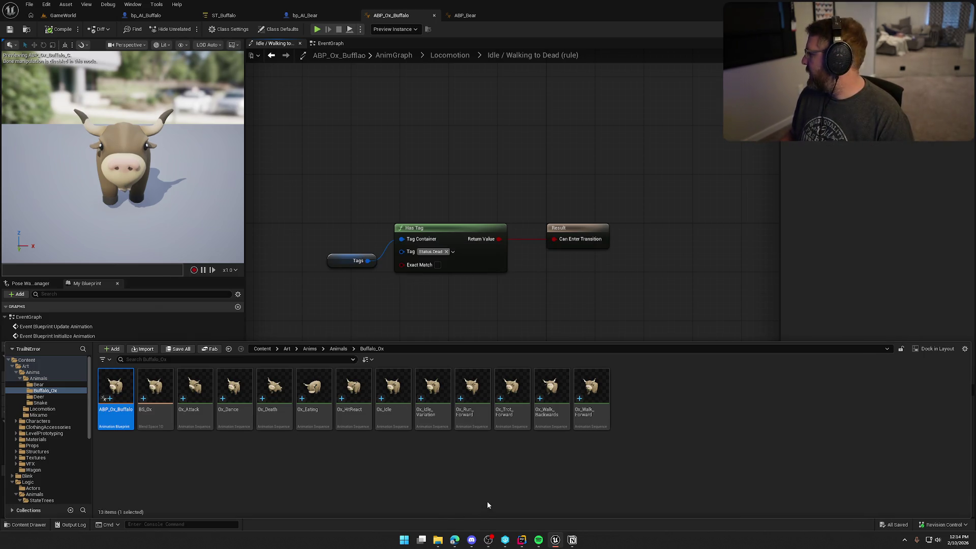
left_click(507, 180)
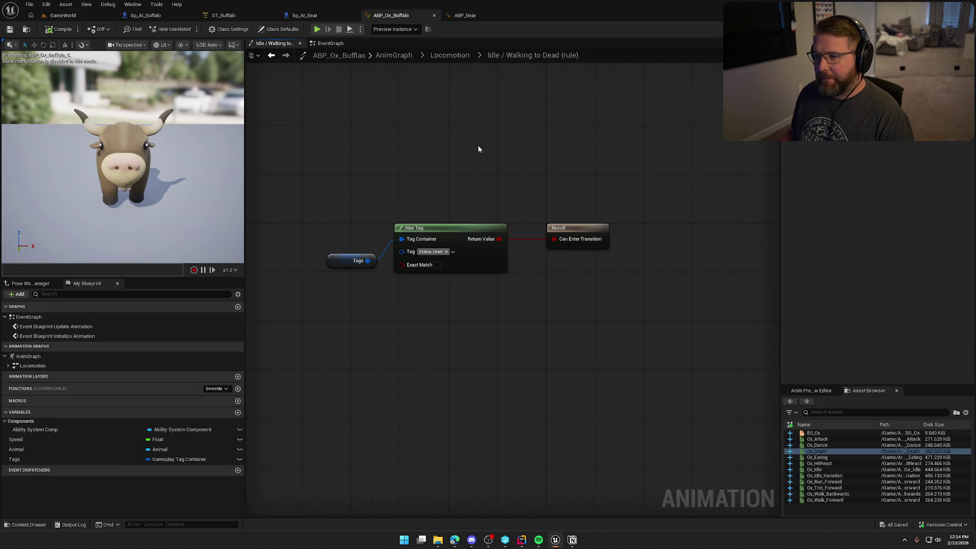
left_click(455, 56)
double_click(528, 206)
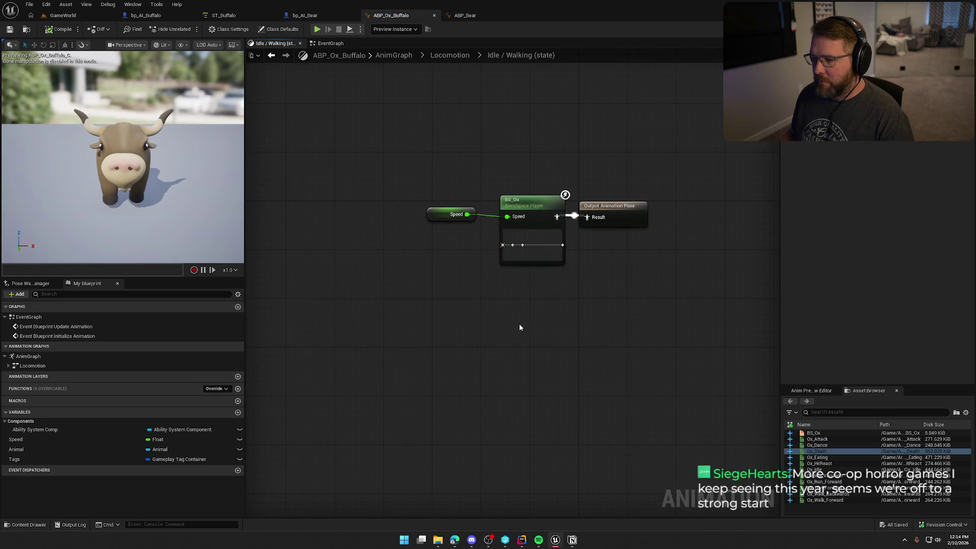
Step: Check ABP_Bear's Locomotion state machine for comparison, then close it
left_click(455, 15)
left_click(435, 55)
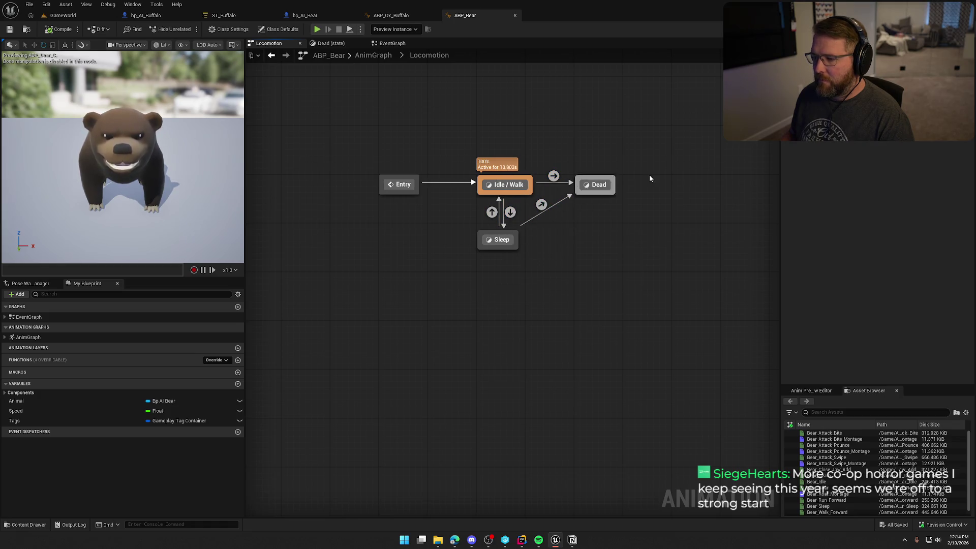
left_click_drag(460, 219, 487, 253)
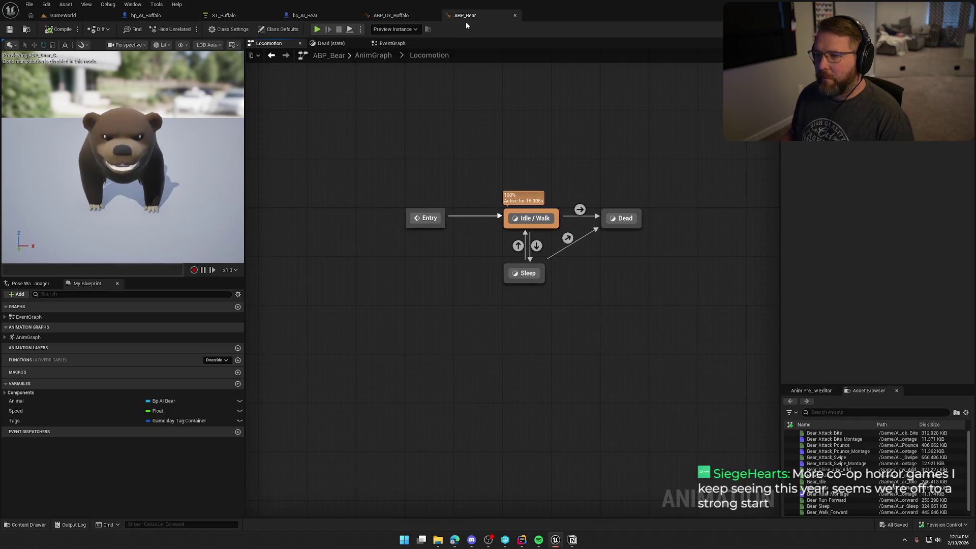
left_click(515, 15)
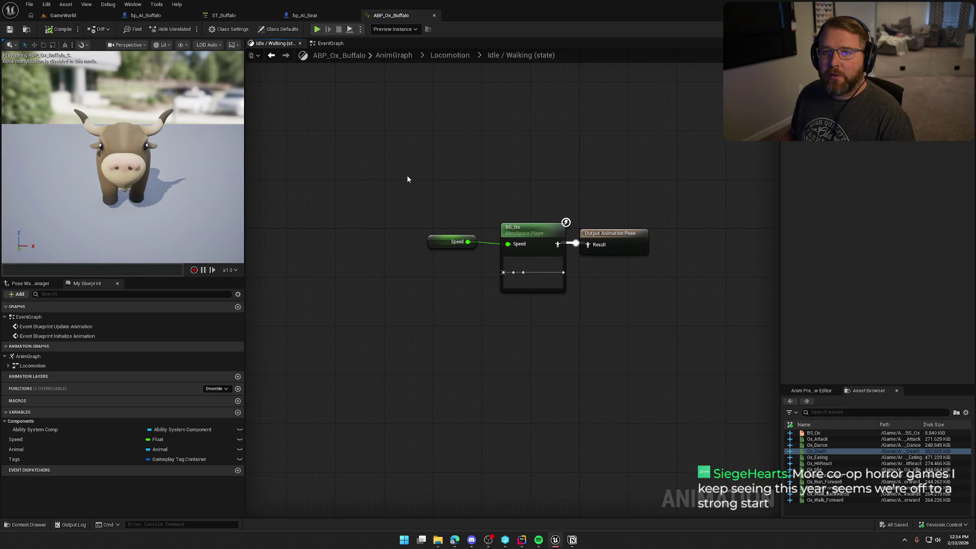
Step: Tidy the Speed, BS_Ox and Output Animation Pose nodes and save the blueprint
mouse_move(443, 132)
left_mouse_down()
mouse_move(376, 132)
mouse_move(441, 100)
left_mouse_up()
left_click_drag(497, 153, 480, 157)
left_click(501, 126)
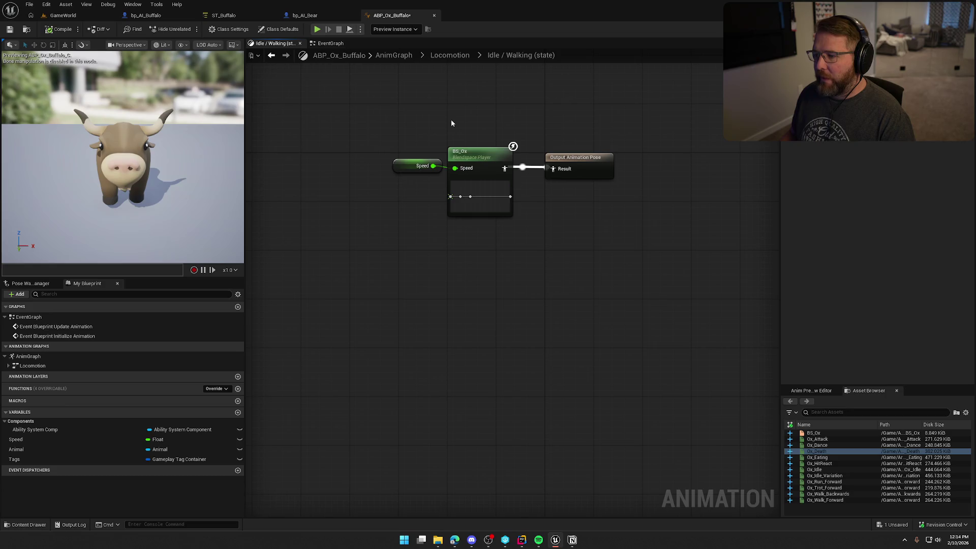
mouse_move(422, 166)
left_mouse_down()
mouse_move(463, 127)
mouse_move(477, 141)
left_mouse_up()
left_click(458, 105)
left_click_drag(421, 104, 660, 289)
mouse_move(479, 162)
left_mouse_down()
mouse_move(589, 167)
mouse_move(577, 168)
left_mouse_up()
left_click(629, 264)
left_click_drag(630, 265, 520, 283)
key("ctrl+s")
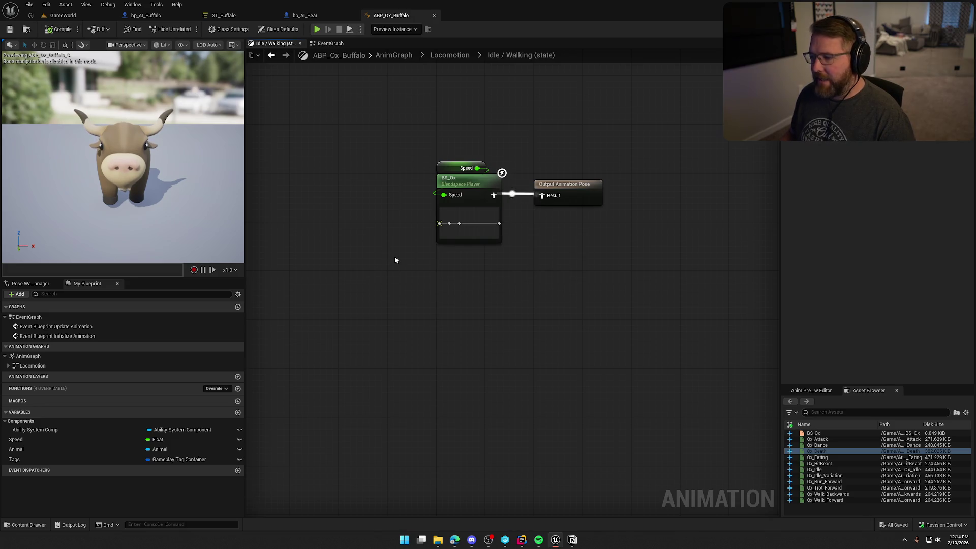
Step: Open the BS_Ox blend space from its player node
mouse_move(395, 258)
left_mouse_down()
mouse_move(374, 265)
mouse_move(413, 276)
mouse_move(405, 281)
left_mouse_up()
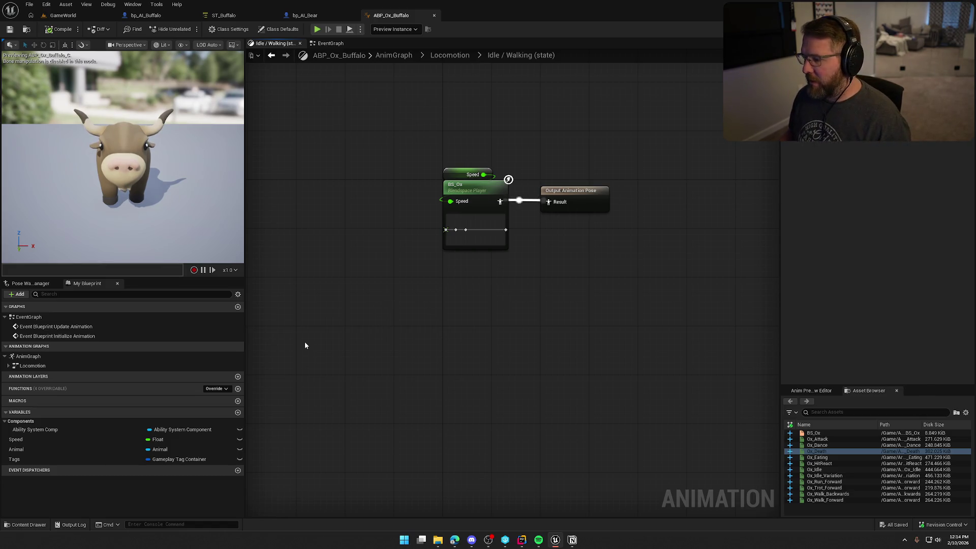
mouse_move(344, 276)
left_mouse_down()
mouse_move(380, 283)
mouse_move(355, 273)
left_mouse_up()
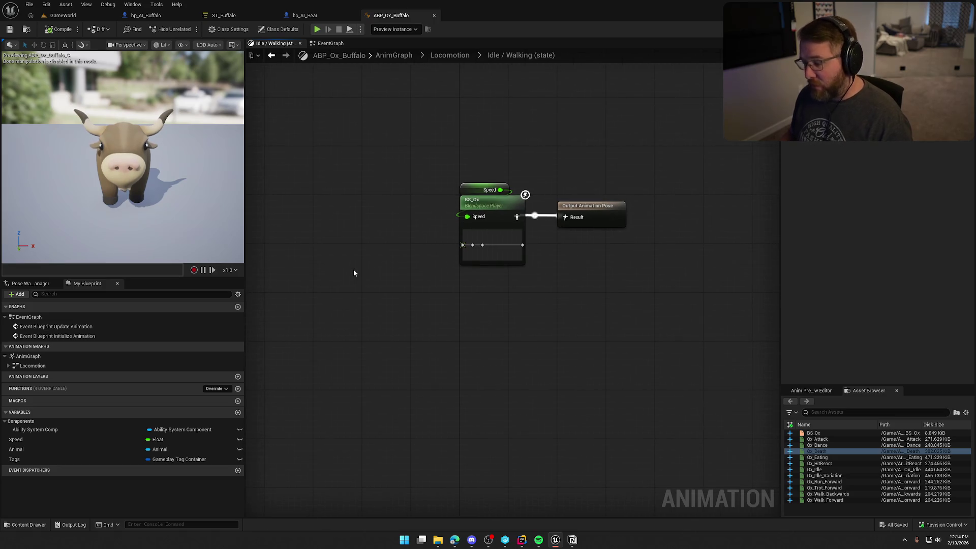
left_click_drag(414, 272, 441, 256)
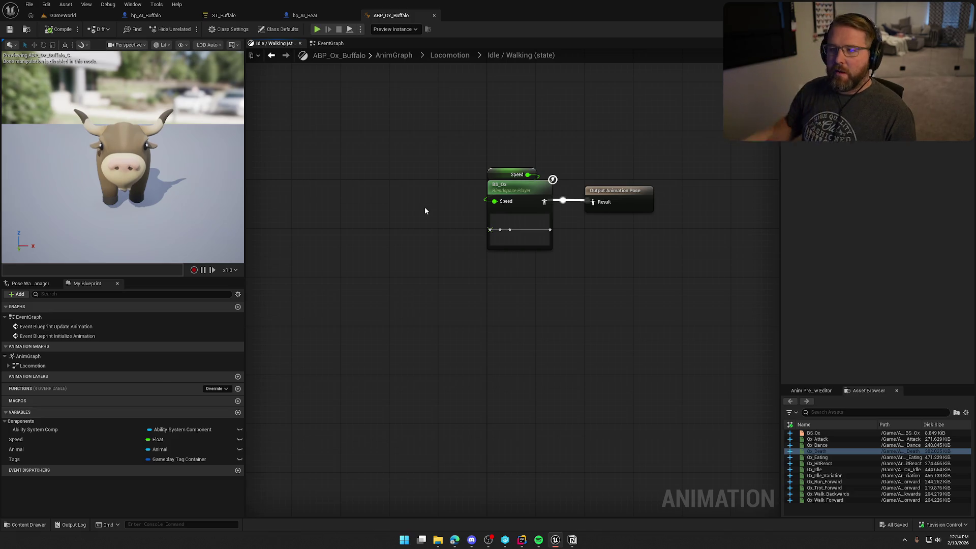
left_click(509, 197)
double_click(509, 196)
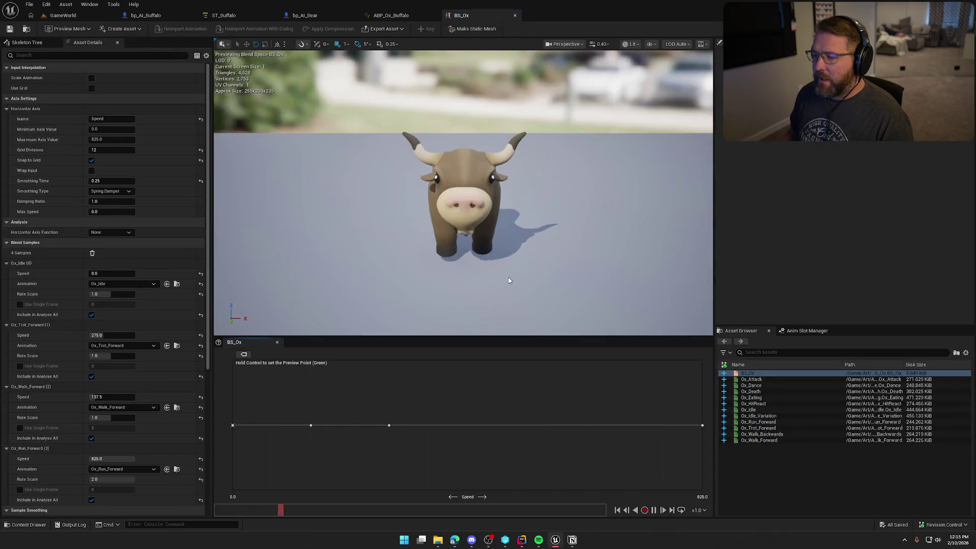
left_click_drag(457, 229, 364, 224)
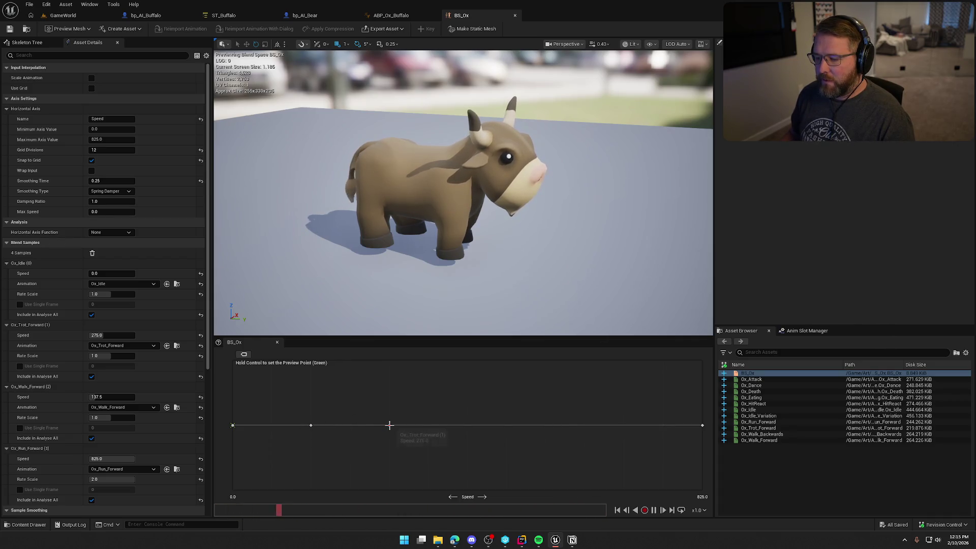
mouse_move(701, 426)
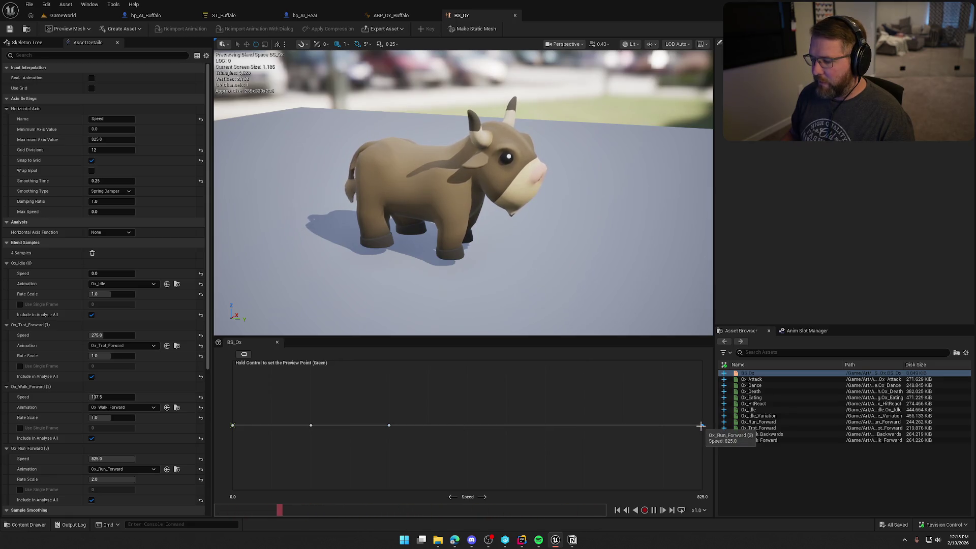
mouse_move(389, 425)
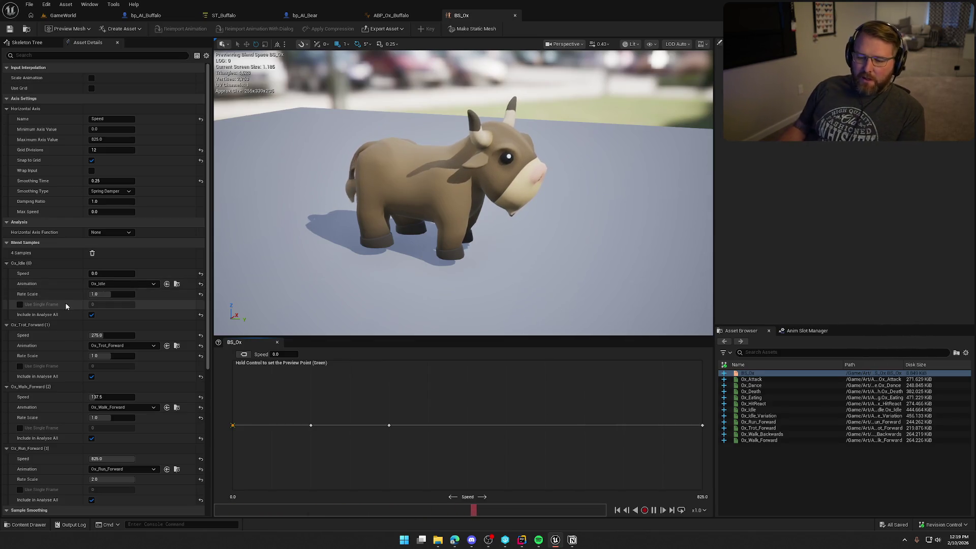
Step: Review the BS_Ox Details panel, then return to ABP_Ox_Buffalo's Idle / Walking graph
scroll(64, 303, "down", 5)
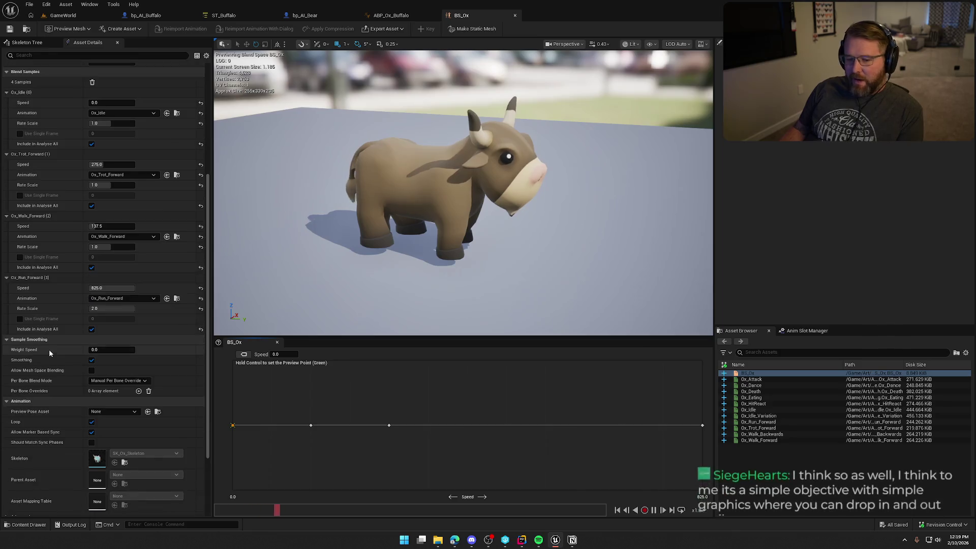
scroll(49, 349, "down", 1)
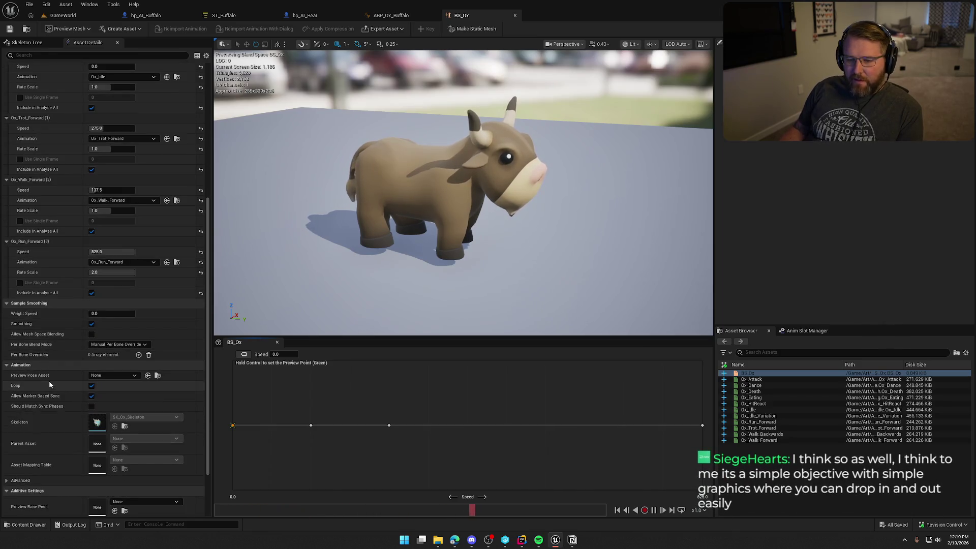
scroll(49, 383, "up", 3)
scroll(49, 381, "down", 3)
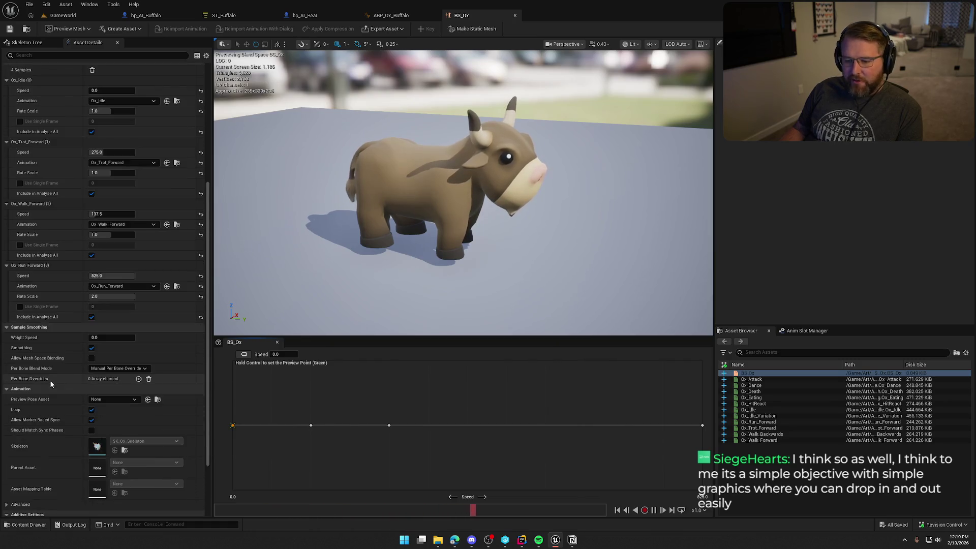
scroll(51, 384, "down", 3)
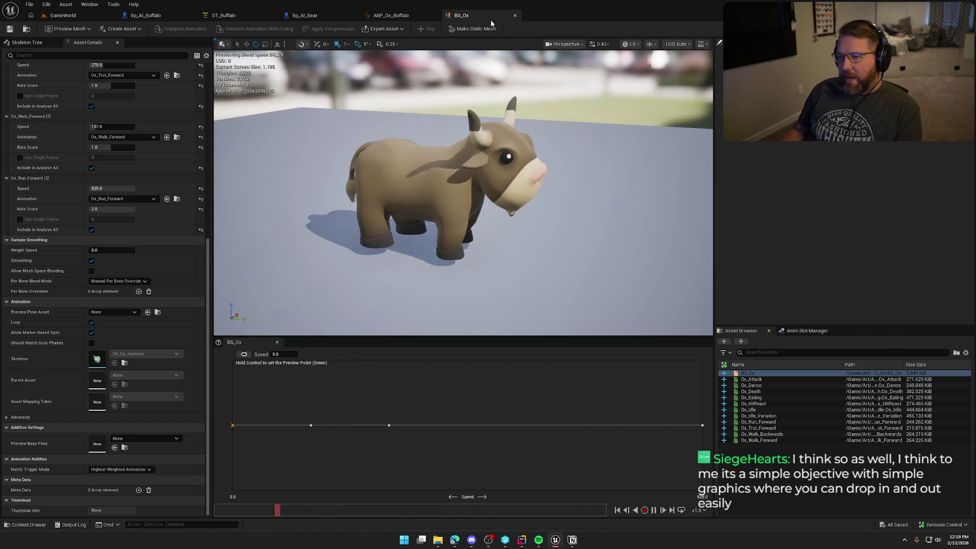
left_click(391, 16)
left_click_drag(504, 283, 450, 295)
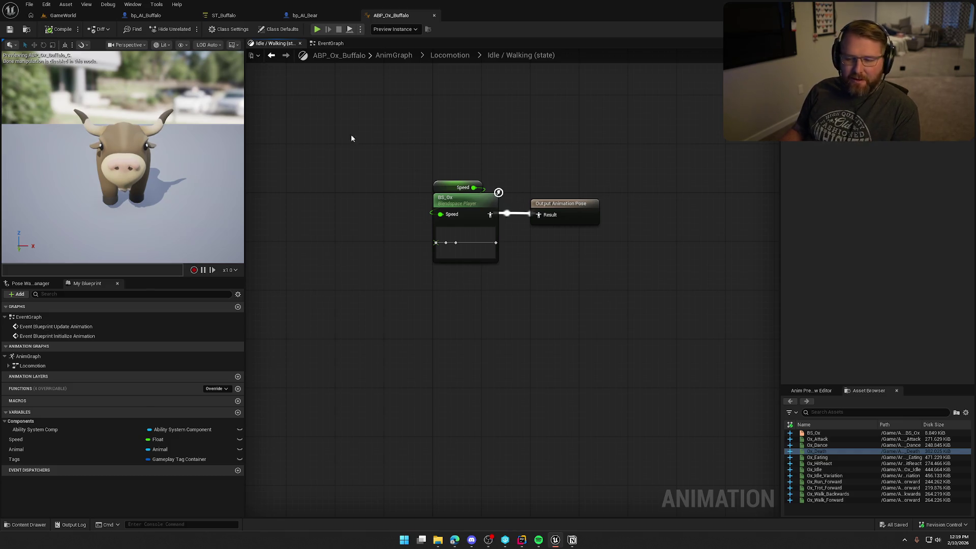
Step: Recentre the graph, go up to the Locomotion state machine, and open the Dead state
left_click_drag(305, 83, 315, 103)
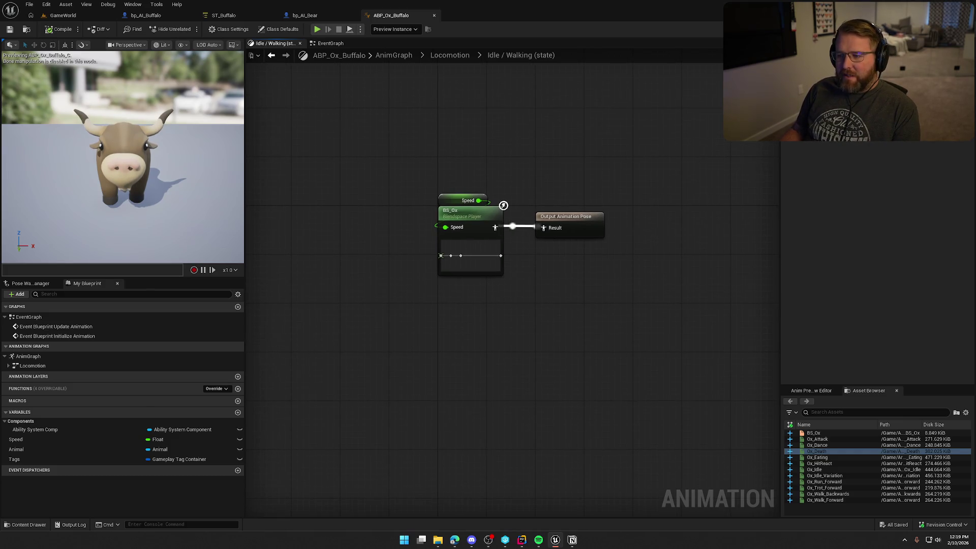
left_click_drag(478, 70, 441, 65)
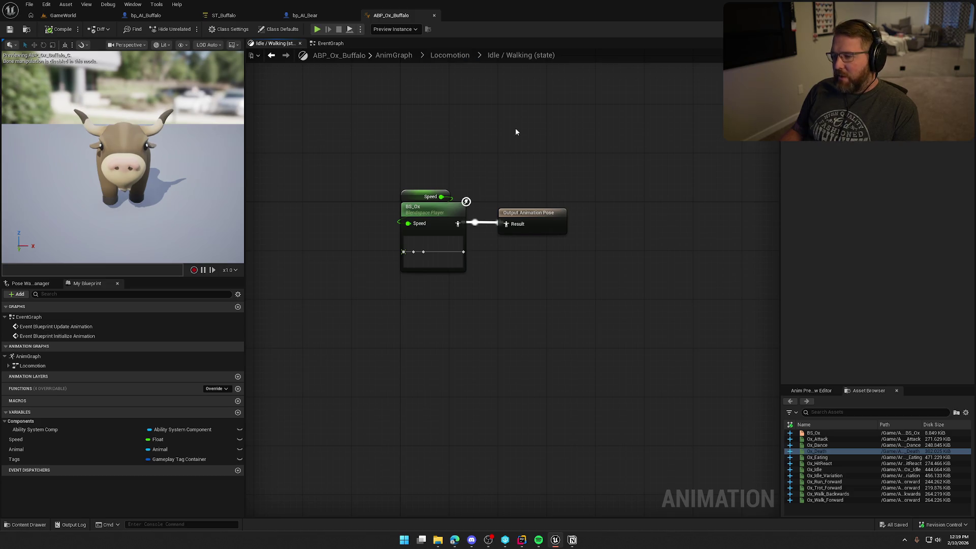
left_click(450, 56)
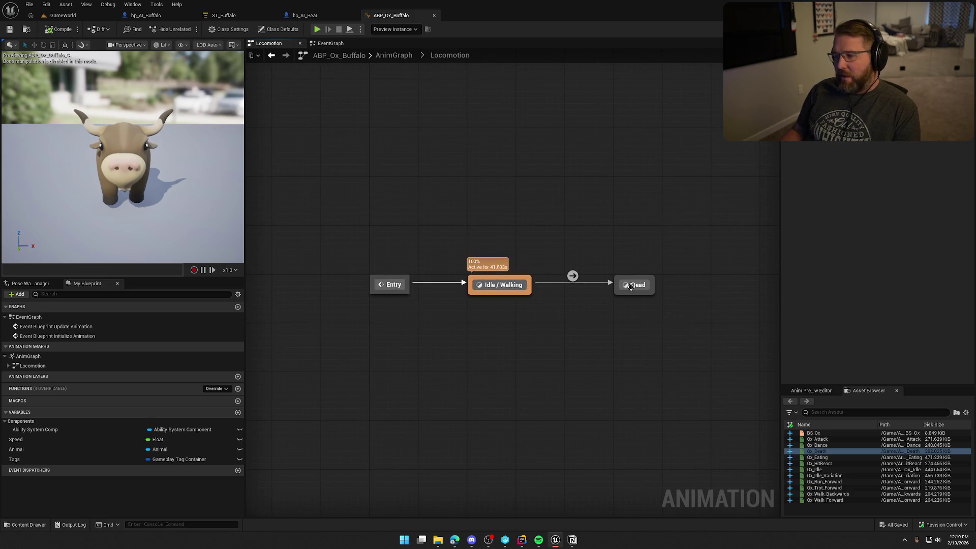
double_click(631, 287)
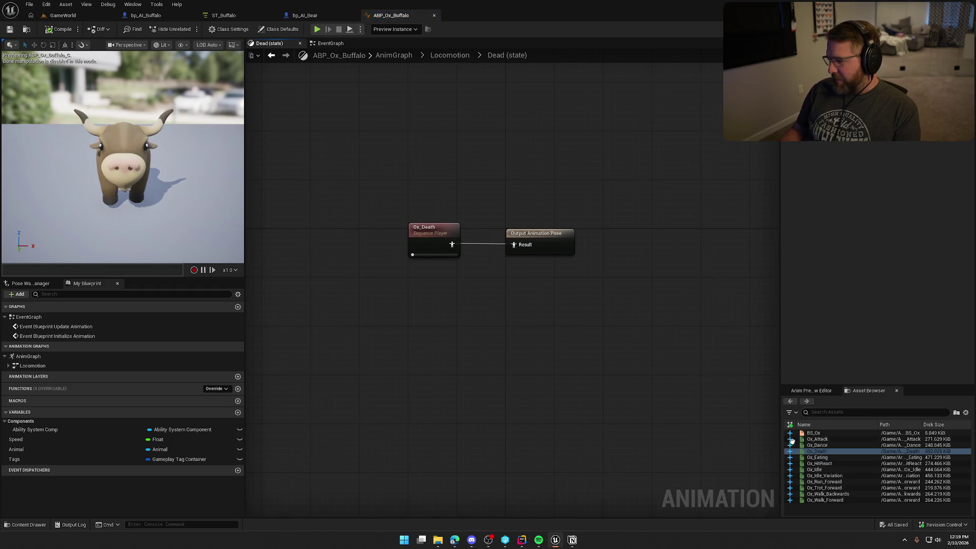
Step: Move Ox_Death and the Output Animation Pose together to the right in the Dead graph
mouse_move(843, 475)
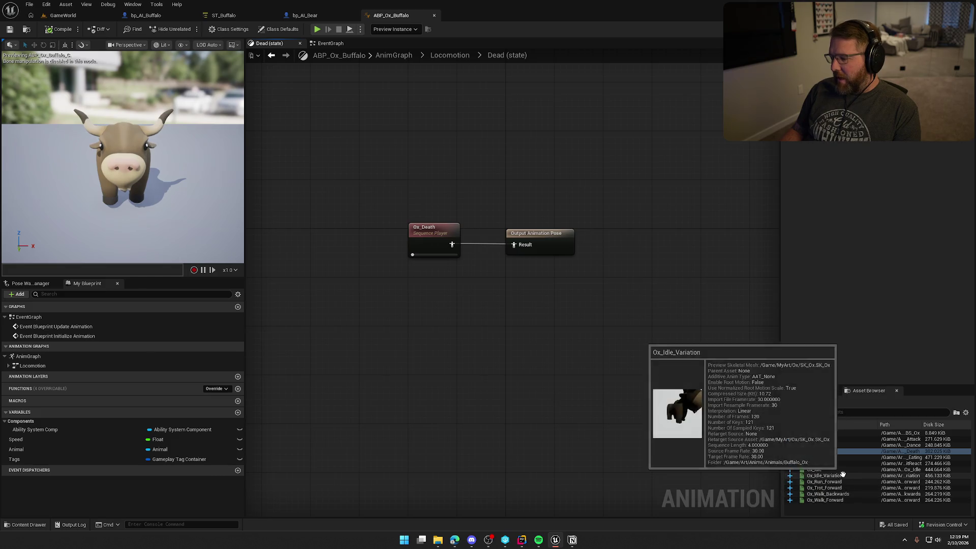
mouse_move(829, 457)
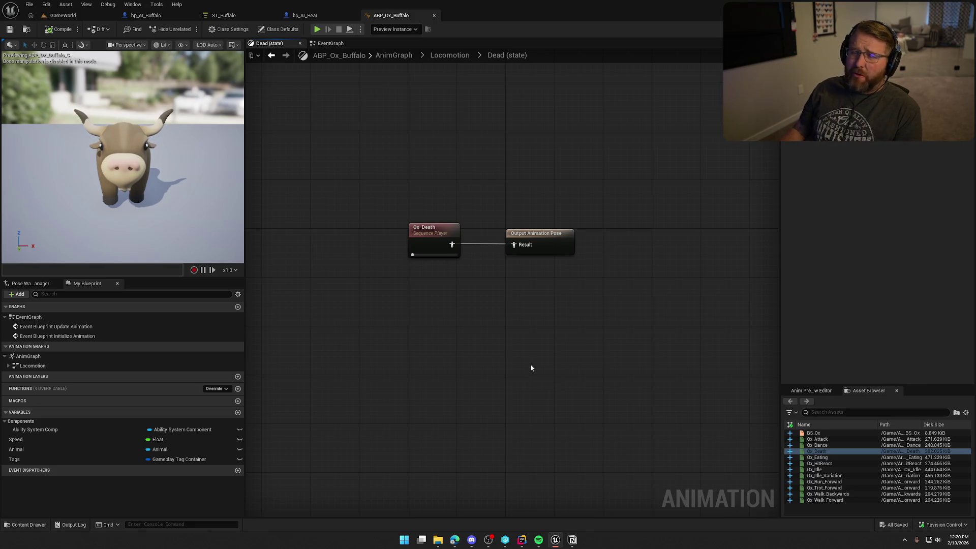
key("Home")
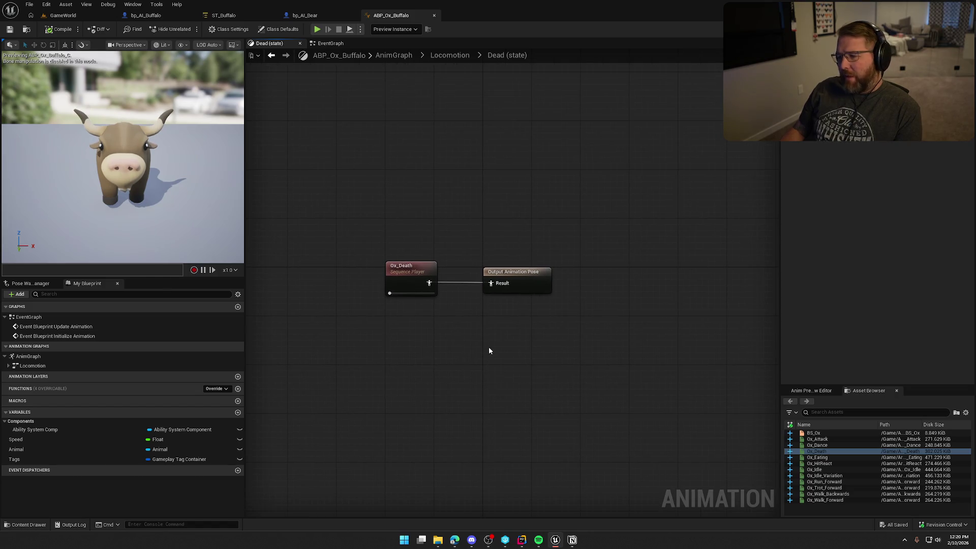
key("ctrl+a")
mouse_move(400, 269)
left_mouse_down()
mouse_move(523, 271)
mouse_move(502, 273)
left_mouse_up()
Step: Save ABP_Ox_Buffalo and bring the bp_AI_Bear blueprint to the front
left_click(487, 334)
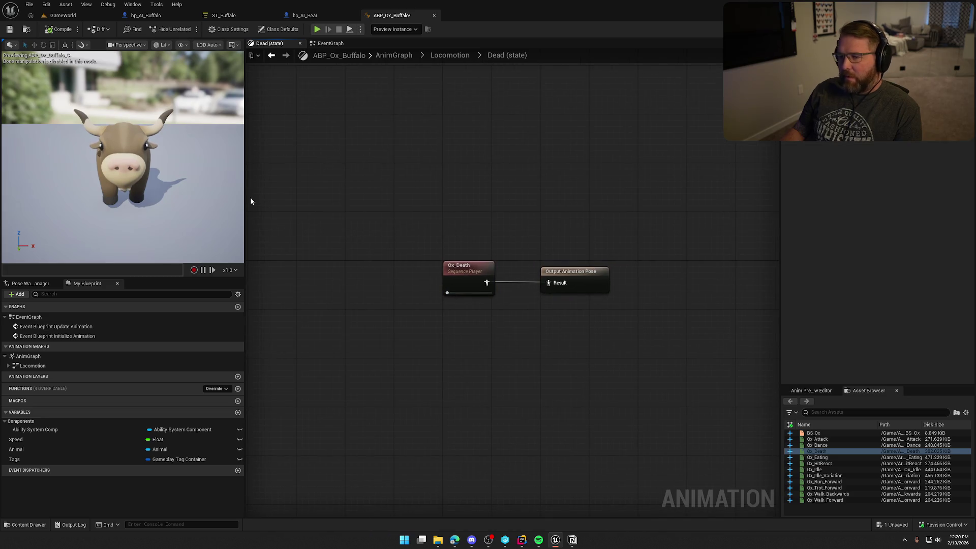
key("ctrl+s")
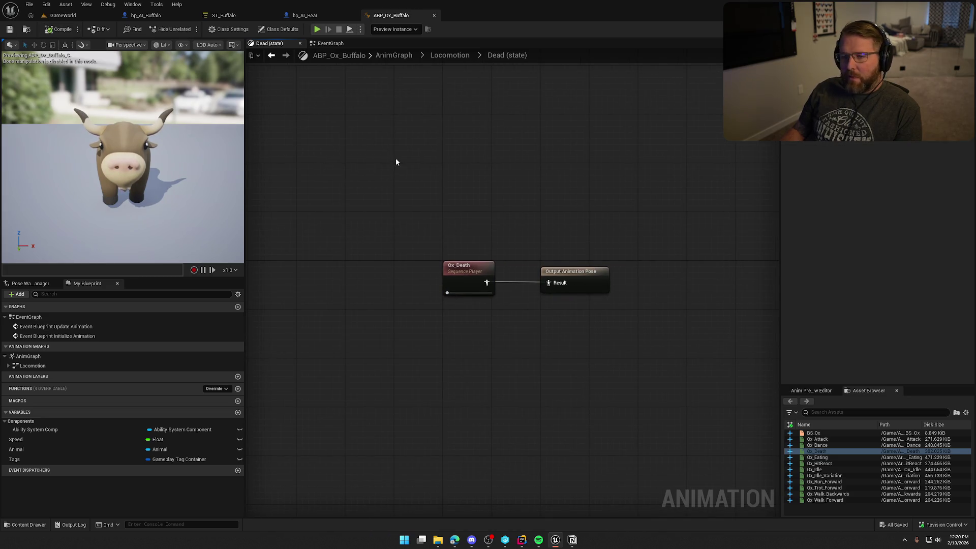
left_click(318, 15)
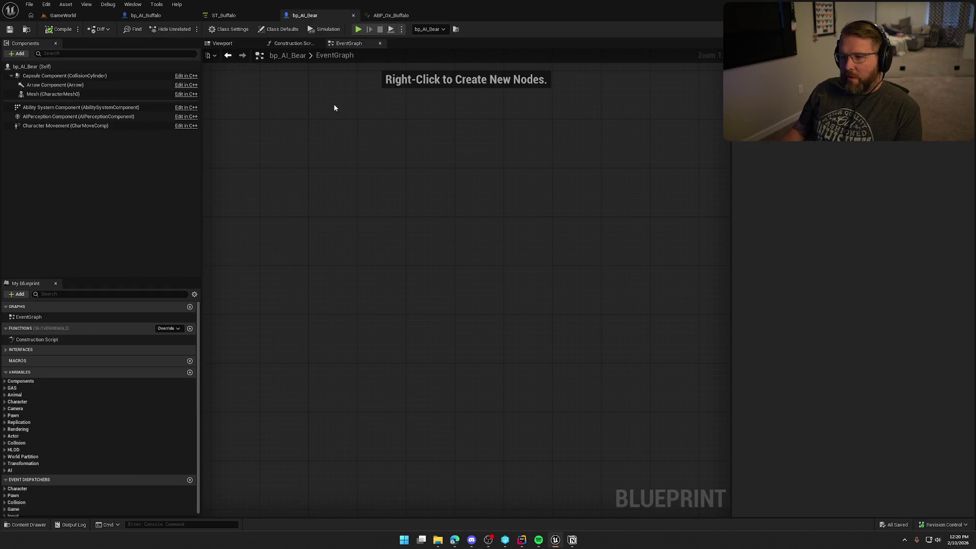
Step: Check the bear's mesh settings, then close bp_AI_Bear and switch to bp_AI_Buffalo
left_click(51, 94)
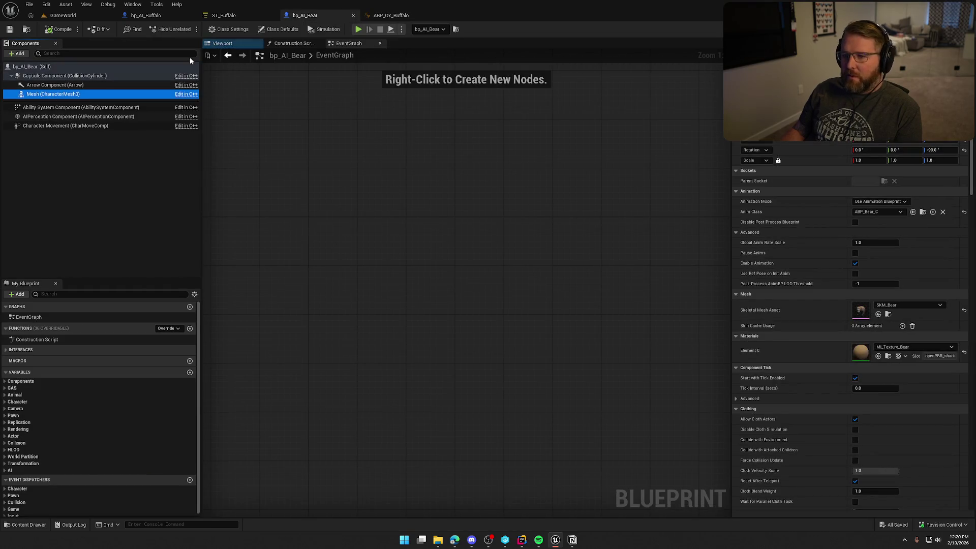
left_click(230, 45)
left_click(353, 15)
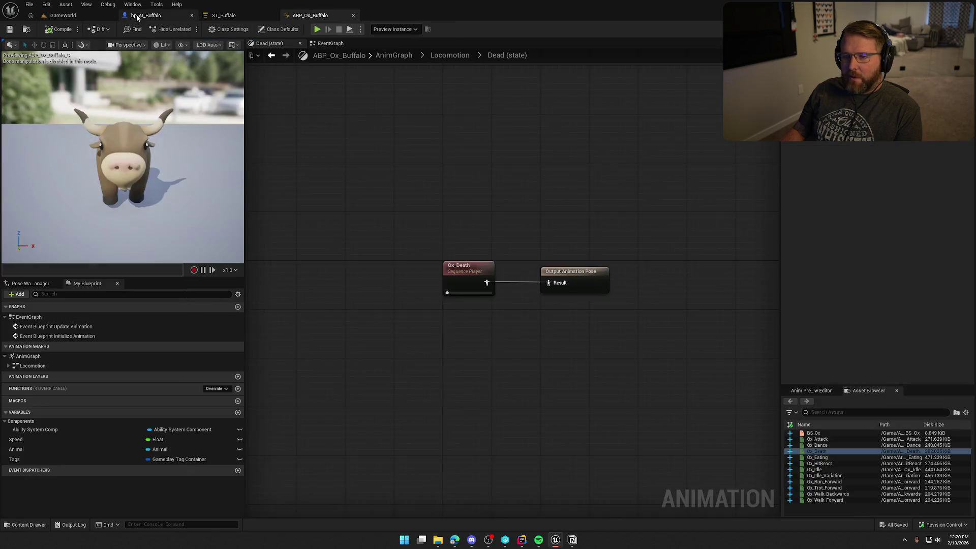
left_click(146, 16)
Step: Give the buffalo's Mesh component the ABP_Ox_Buffalo anim class and SK_Buffalo skeletal mesh
left_click(223, 43)
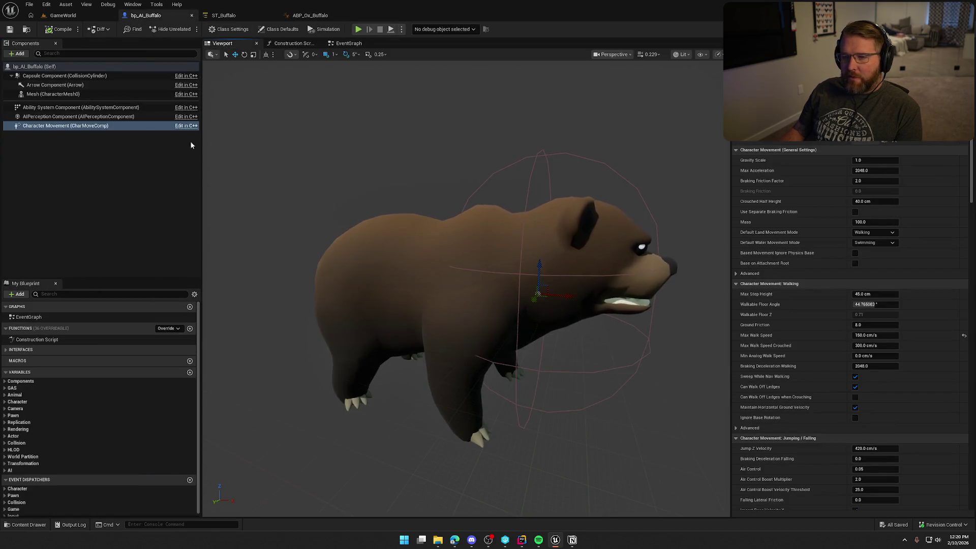
left_click(53, 94)
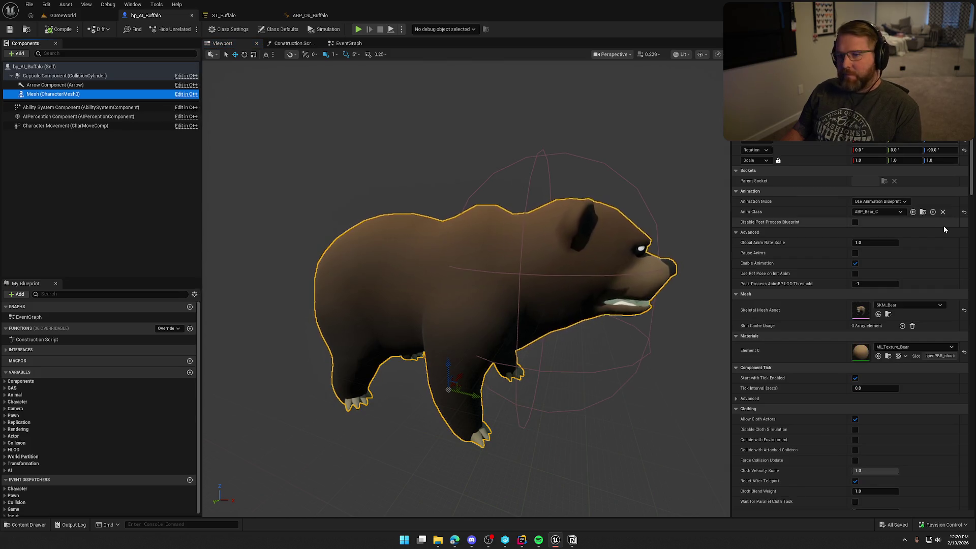
left_click(872, 212)
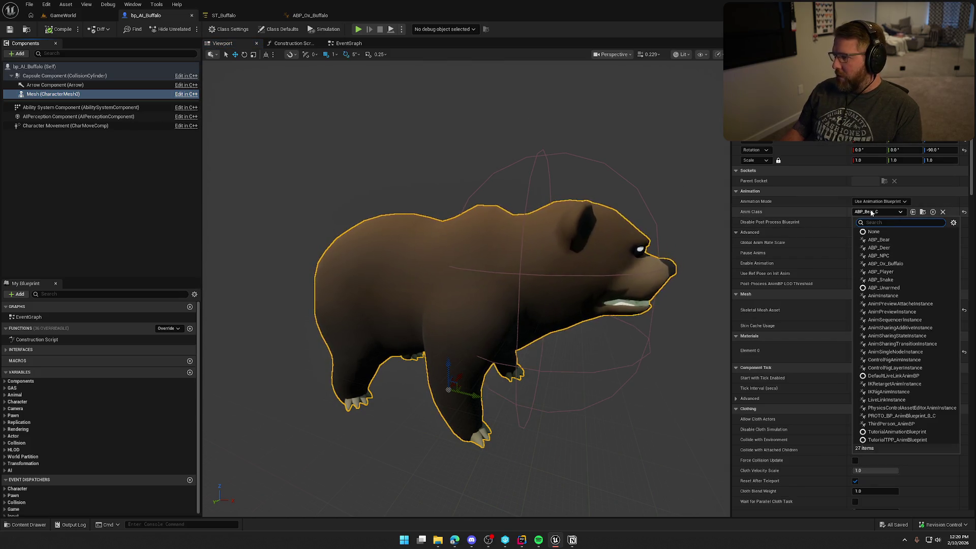
type("buffa")
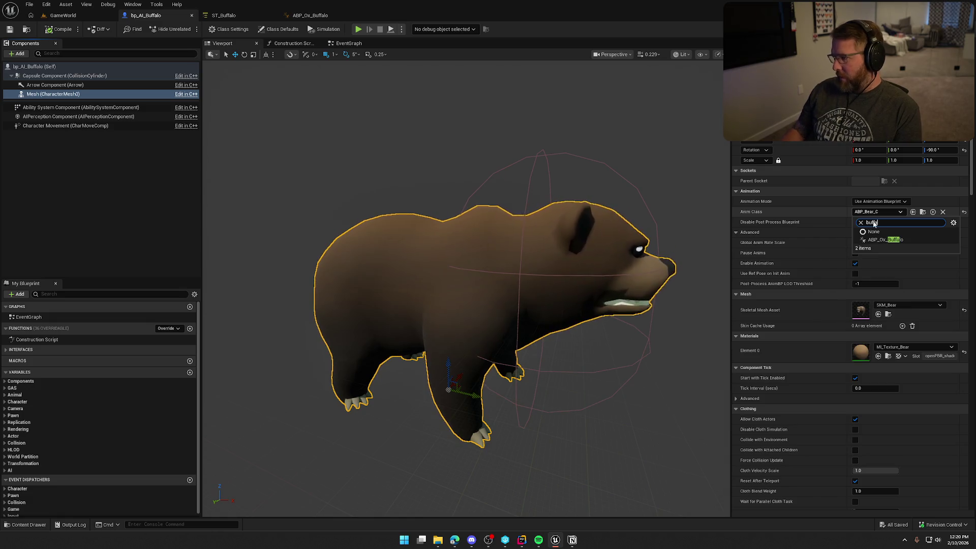
left_click(885, 239)
left_click(893, 306)
type("buffa")
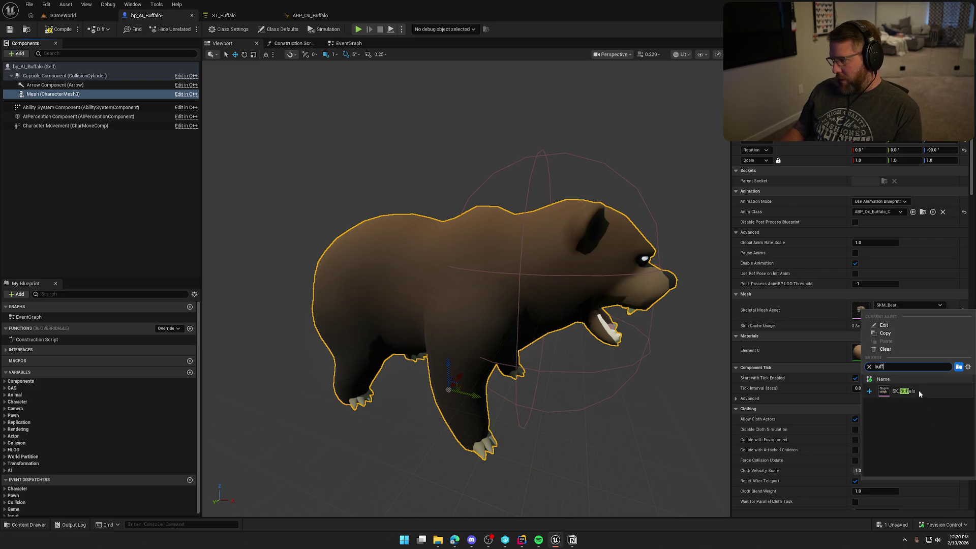
left_click(919, 390)
mouse_move(464, 335)
left_mouse_down()
mouse_move(481, 374)
mouse_move(464, 335)
mouse_move(471, 305)
mouse_move(471, 366)
mouse_move(488, 372)
mouse_move(437, 364)
mouse_move(437, 376)
mouse_move(417, 377)
left_mouse_up()
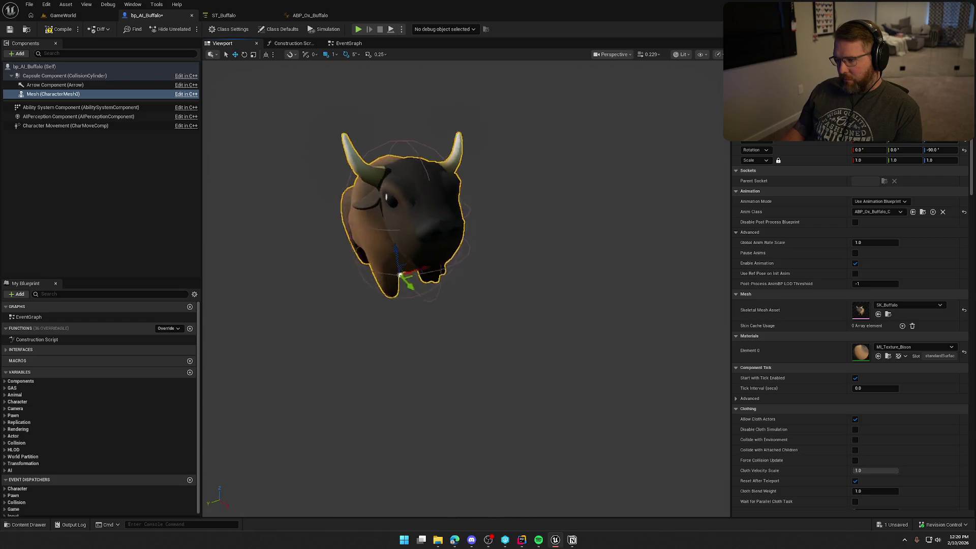
mouse_move(472, 353)
left_mouse_down()
mouse_move(457, 356)
mouse_move(471, 353)
left_mouse_up()
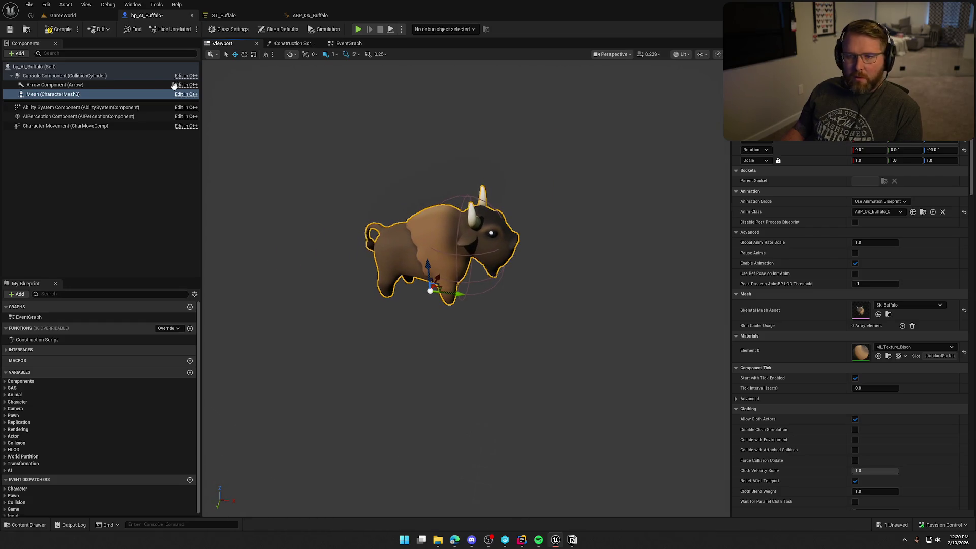
Step: Compile and save bp_AI_Buffalo, briefly checking its construction script graph
left_click(49, 29)
left_click(142, 191)
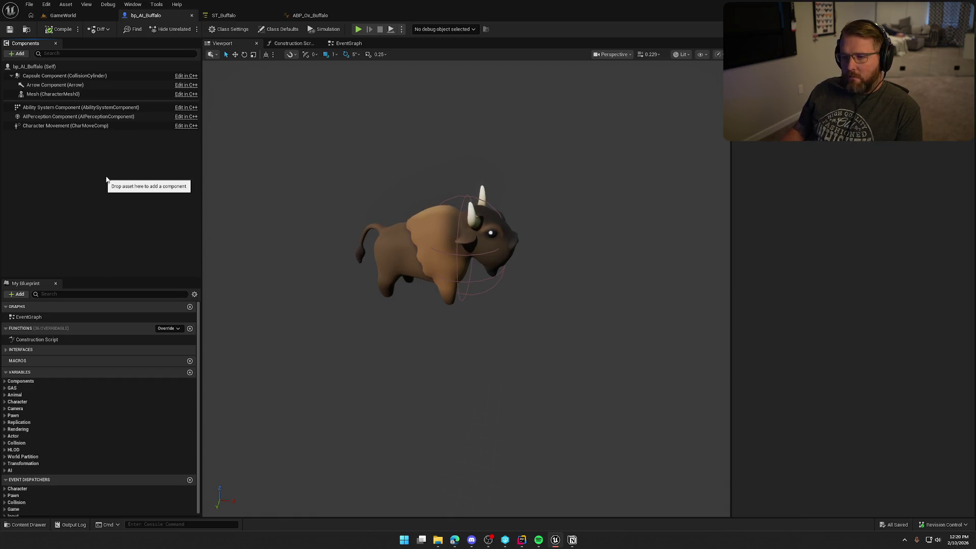
left_click(294, 43)
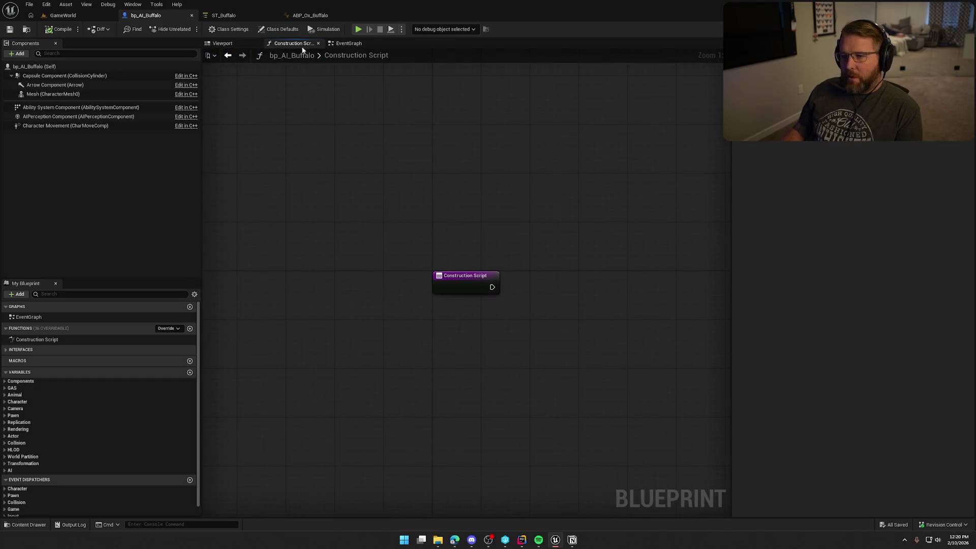
middle_click(299, 44)
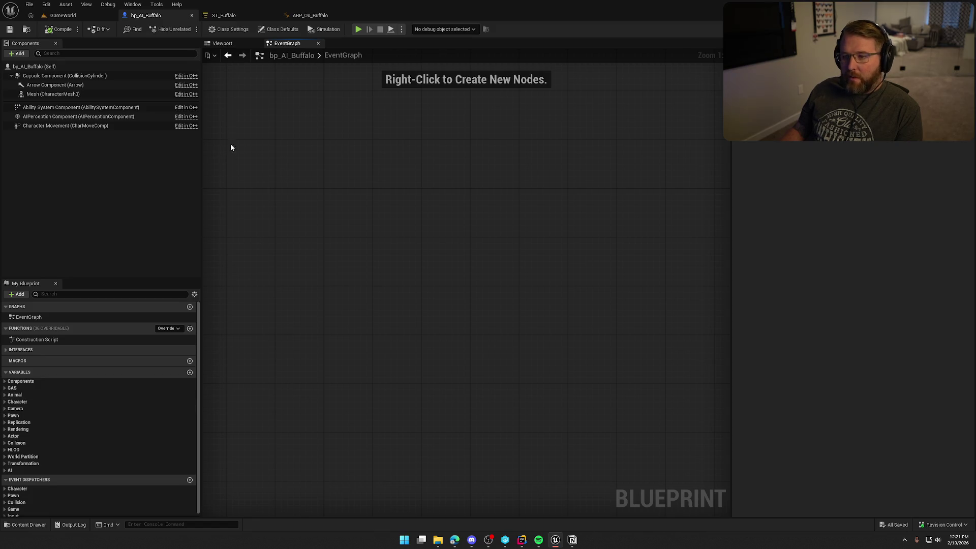
left_click(219, 16)
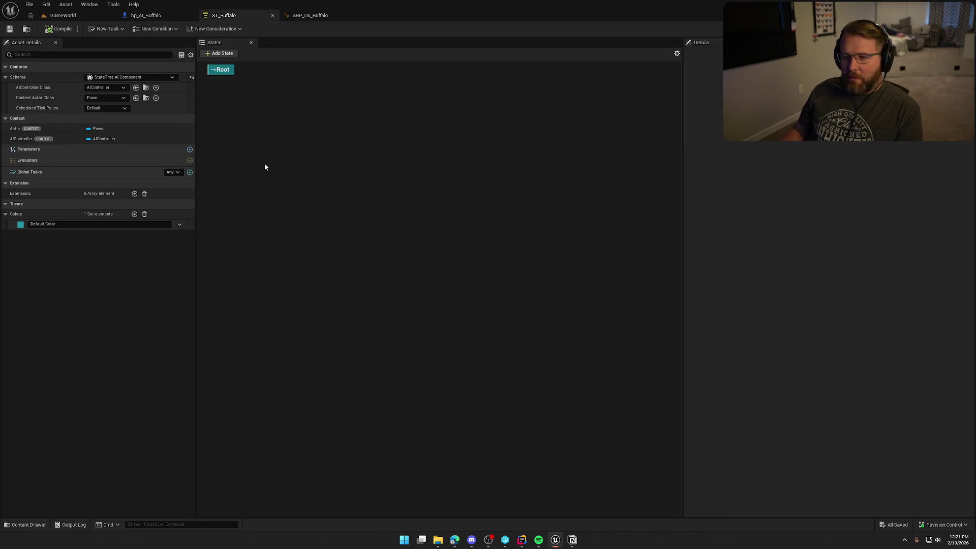
Step: Set ST_Buffalo's AIController Class to bp_AIAnimalController and Context Actor Class to Animal
left_click(99, 87)
left_click(123, 122)
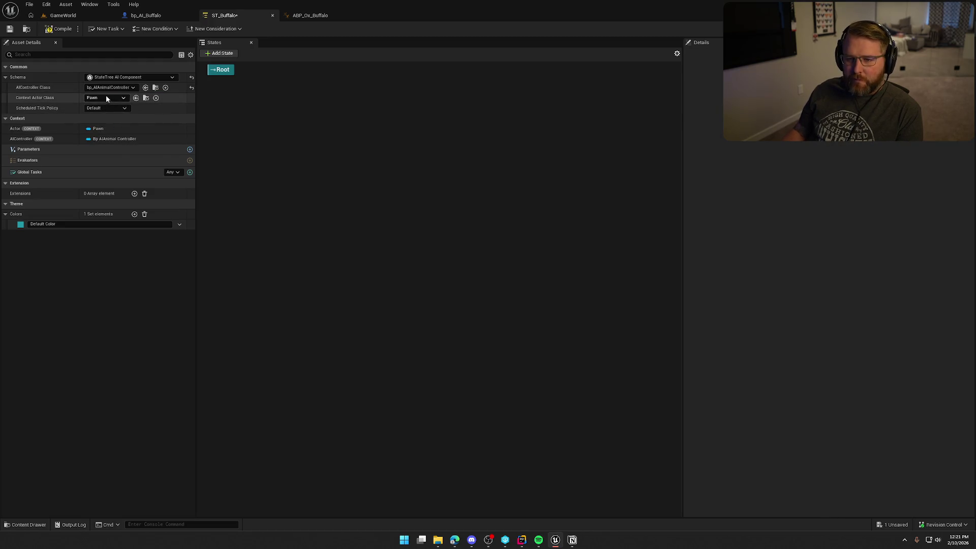
left_click(105, 97)
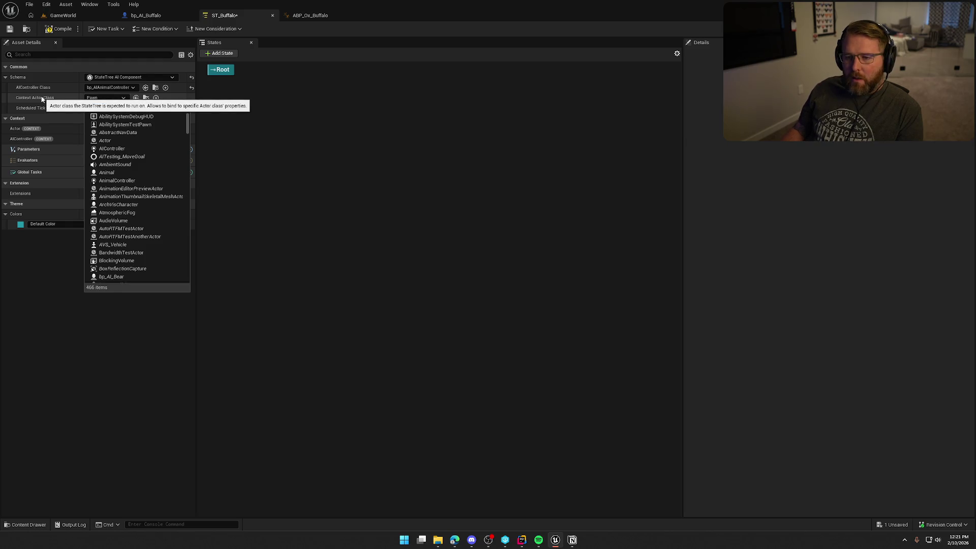
left_click(106, 172)
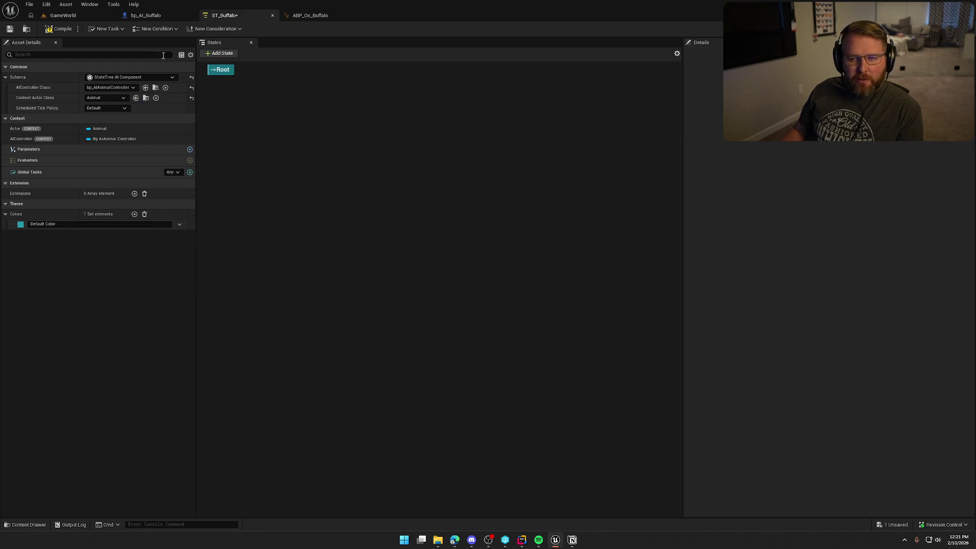
Step: Open ST_Bear from the Bear state-tree folder, dock it beside ST_Buffalo, and locate EV_Bear
left_click(28, 33)
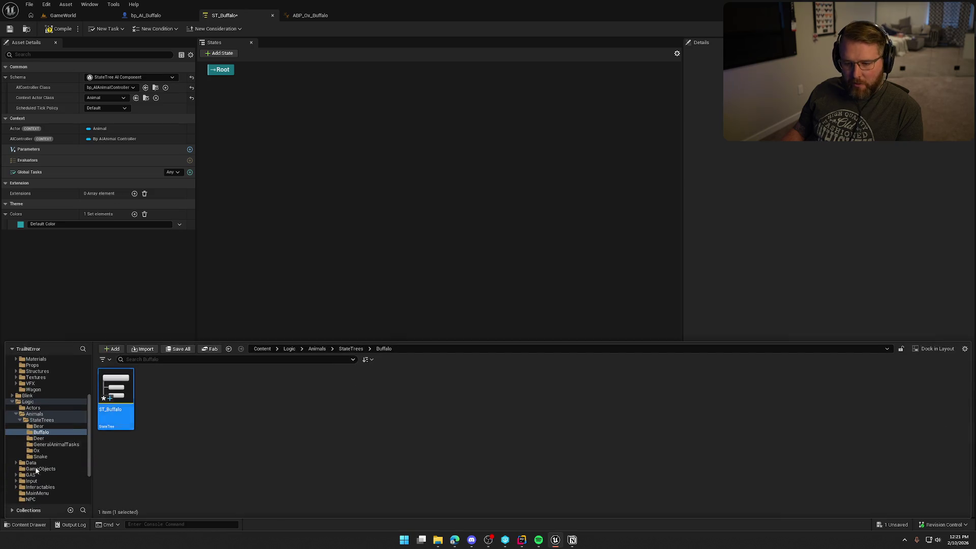
left_click(51, 426)
double_click(159, 393)
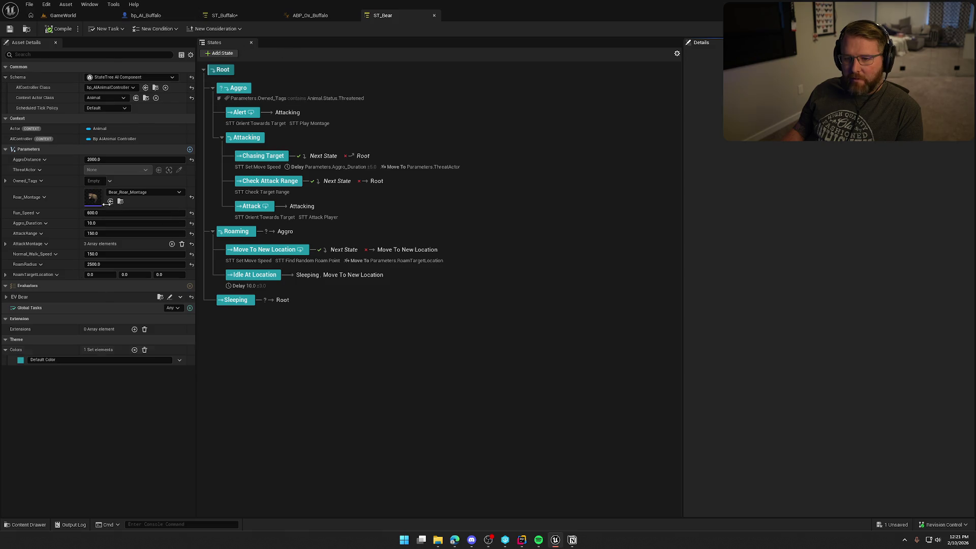
left_click(170, 15)
left_click_drag(378, 16, 305, 16)
left_click(237, 15)
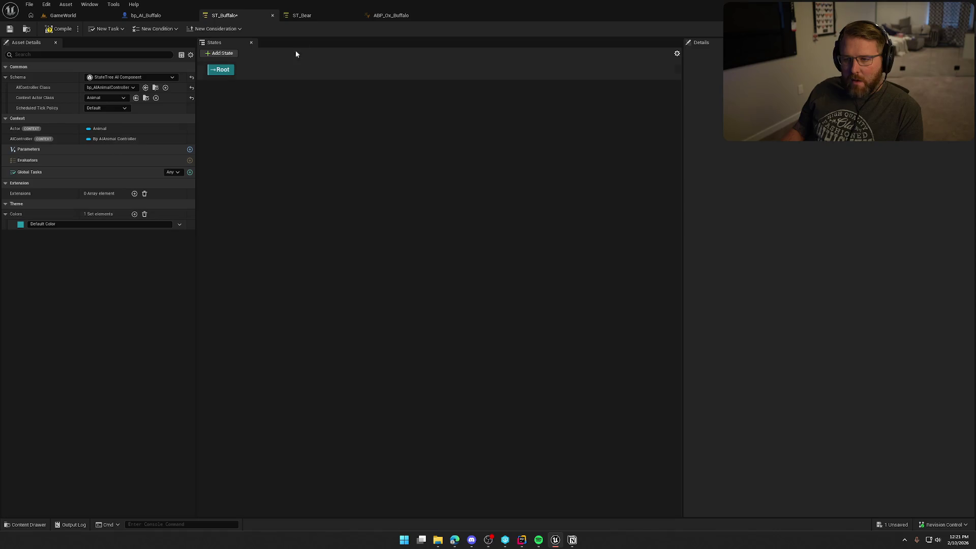
left_click(305, 15)
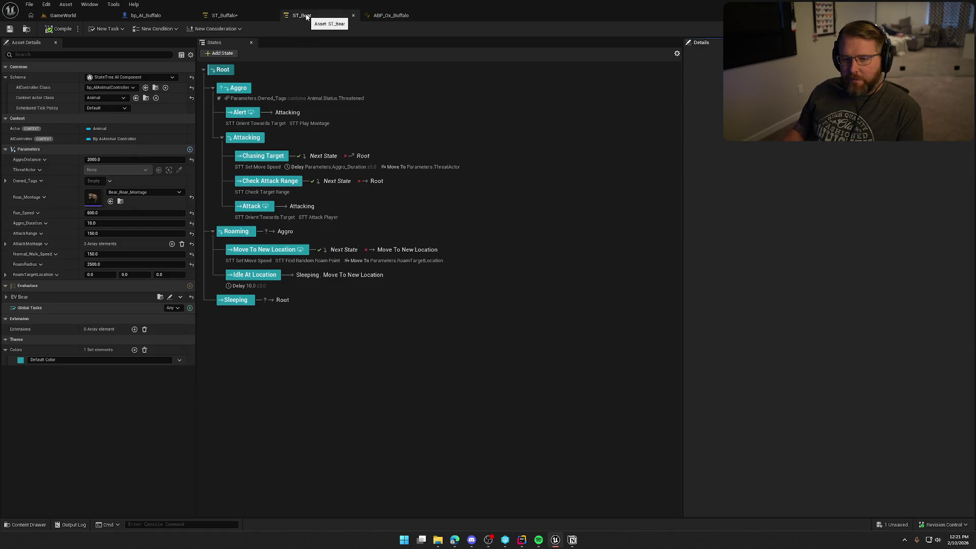
left_click(160, 297)
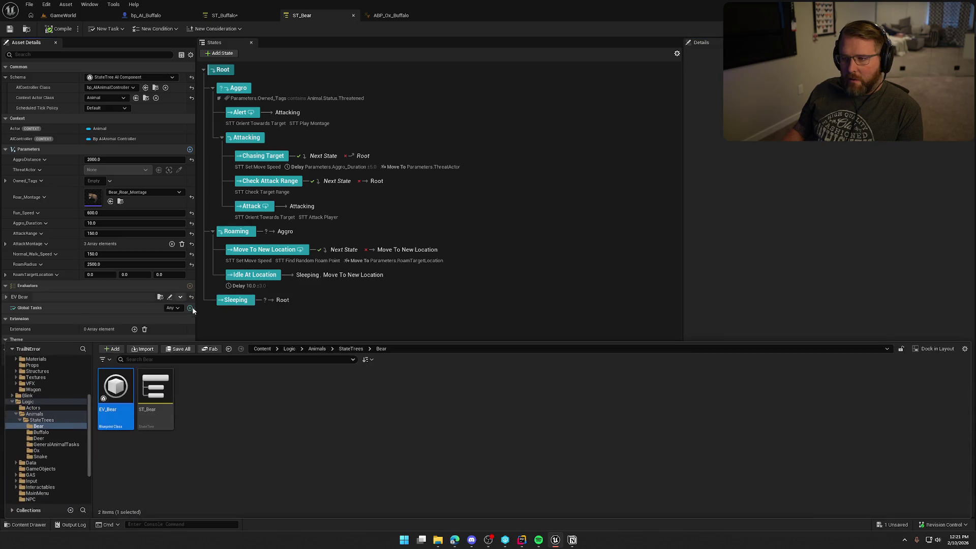
Step: In EV_Bear, route the SET exec past Print String, delete the debug print nodes, and compile
double_click(103, 396)
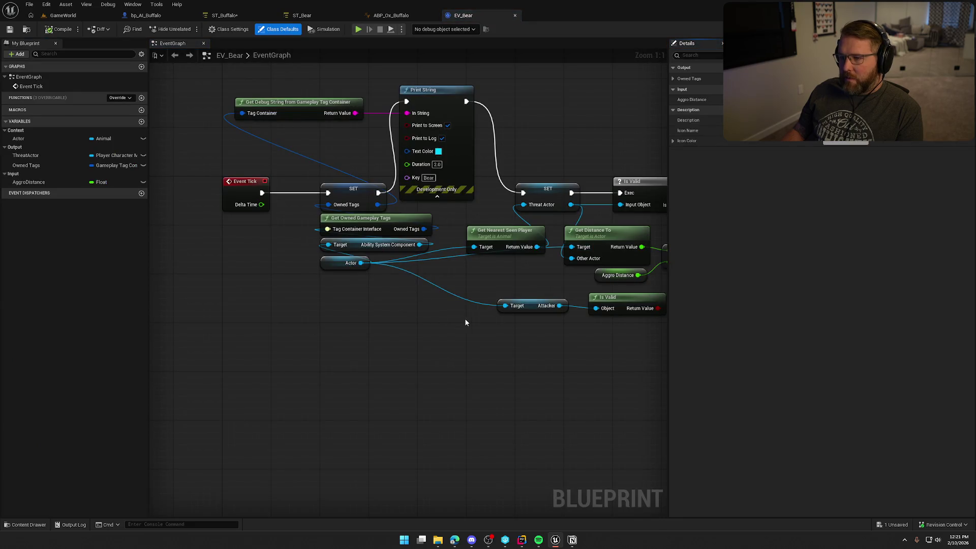
left_click_drag(390, 196, 523, 193)
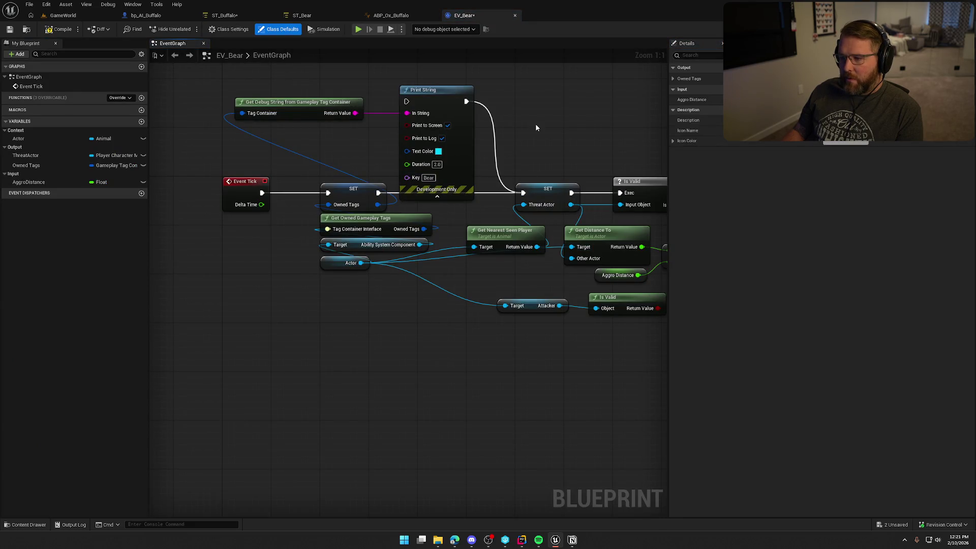
left_click_drag(536, 124, 297, 82)
key("Delete")
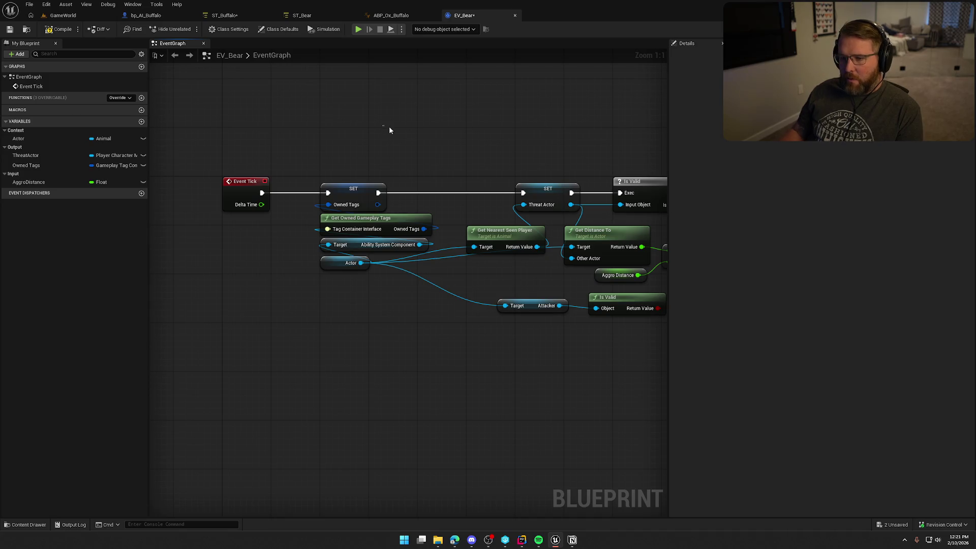
scroll(324, 158, "down", 2)
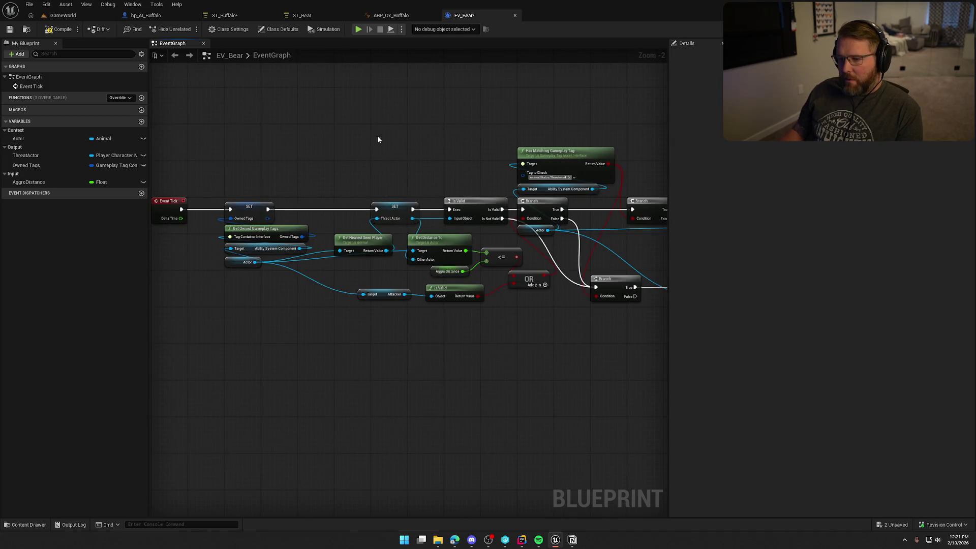
mouse_move(401, 140)
left_mouse_down()
mouse_move(239, 148)
mouse_move(265, 143)
left_mouse_up()
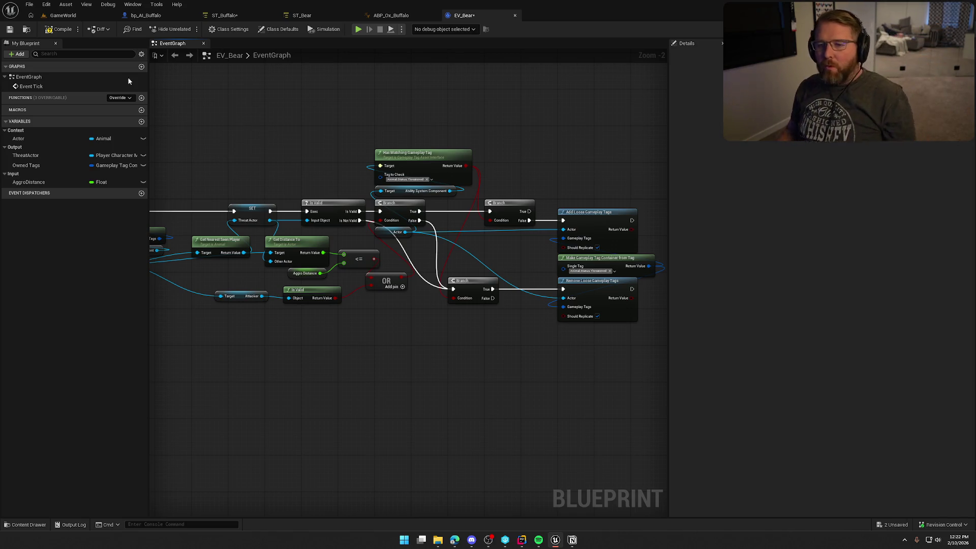
left_click(58, 30)
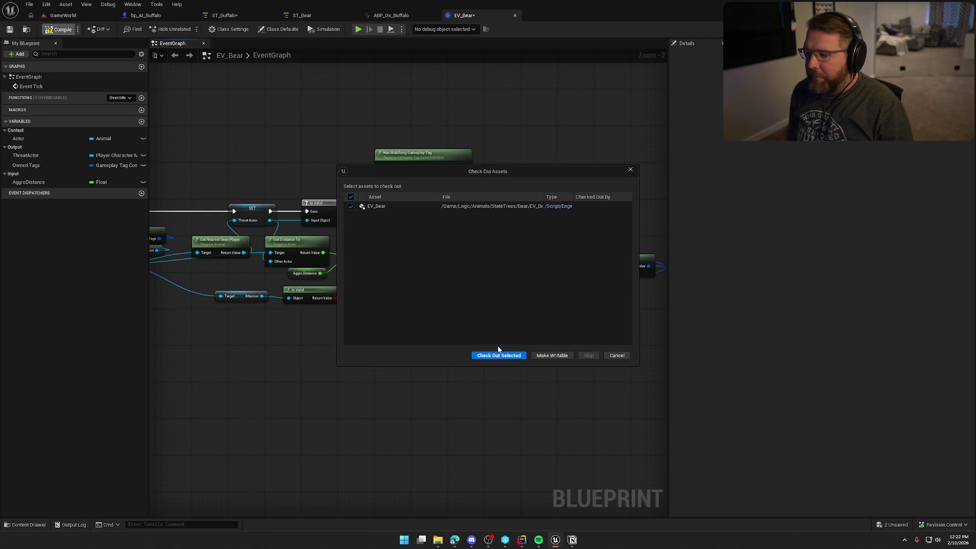
Step: Dismiss the check-out prompt and delete the bear and snake actors from GameWorld
left_click(499, 352)
left_click(63, 15)
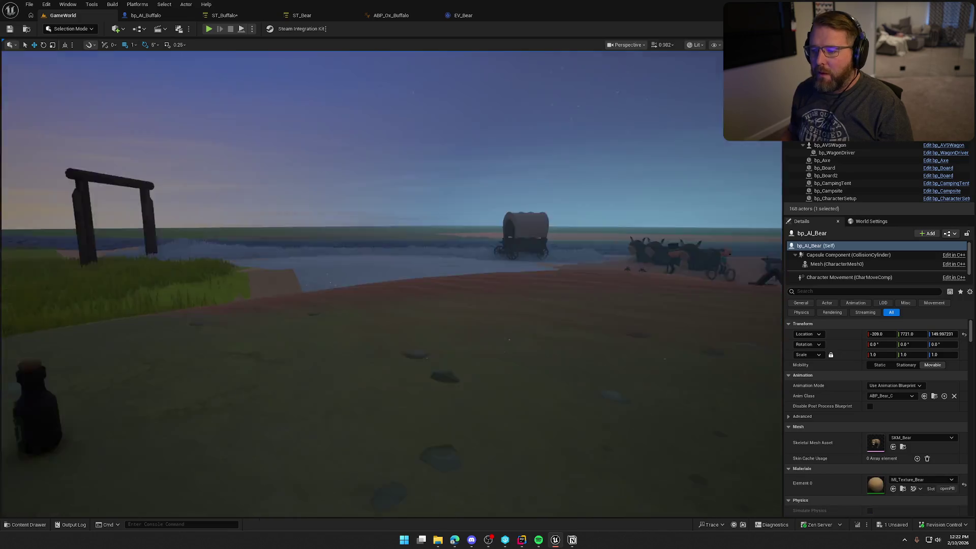
key("f")
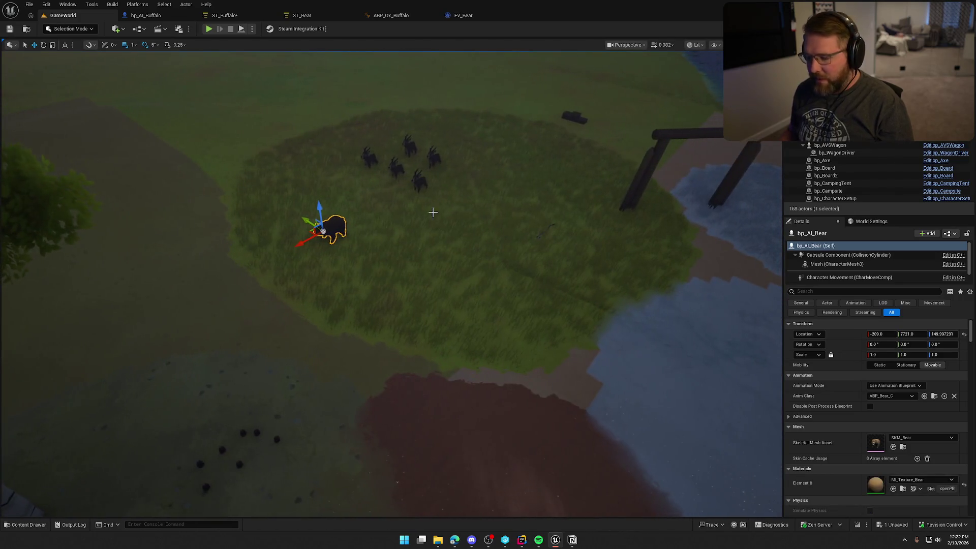
scroll(560, 244, "down", 3)
key("Delete")
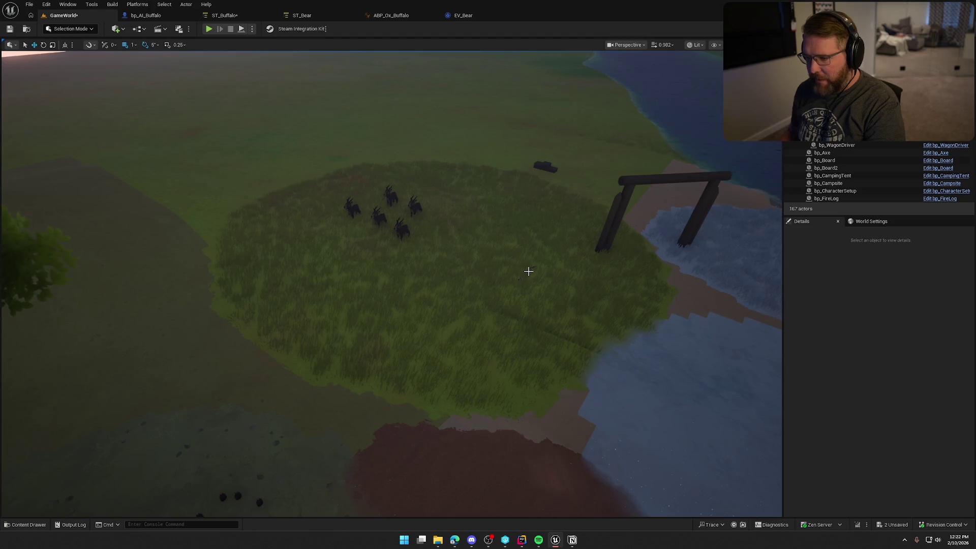
left_click(529, 272)
key("Delete")
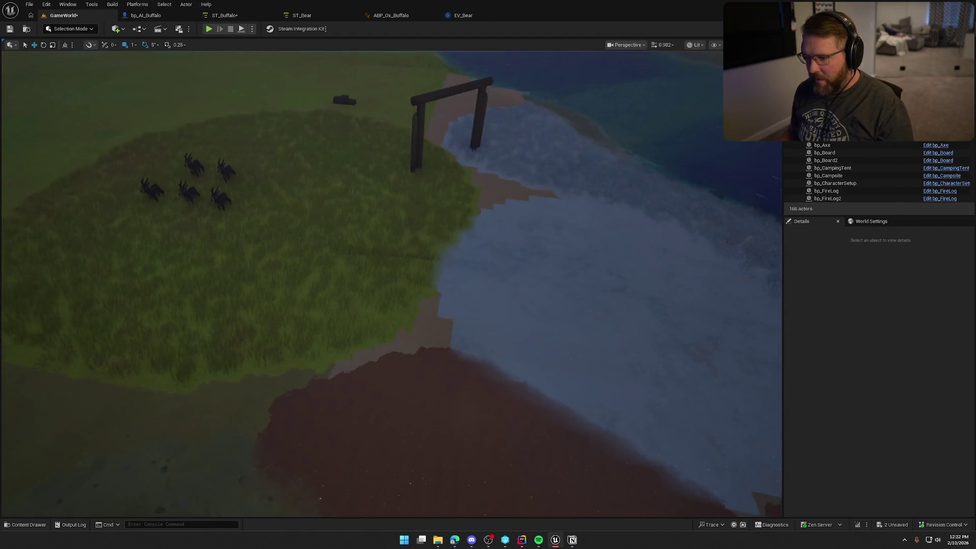
Step: Save all changes with Ctrl+Shift+S
key("ctrl+shift+s")
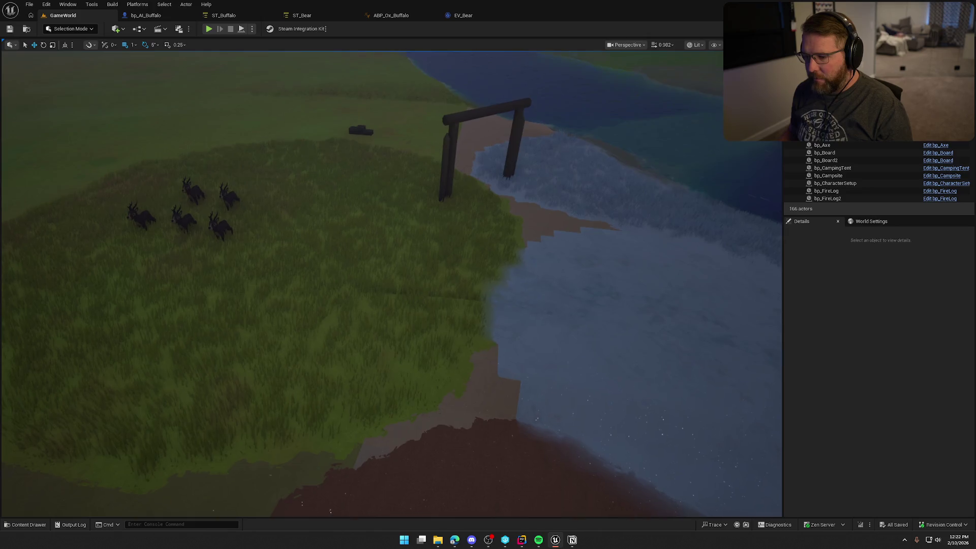
left_click_drag(514, 289, 503, 284)
left_click(146, 17)
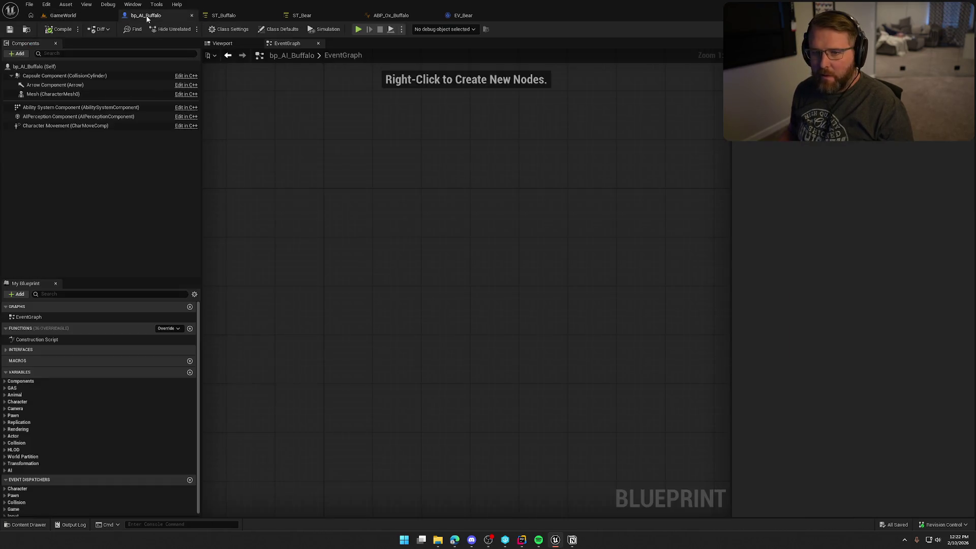
Step: Place a bp_AI_Buffalo on the grass island near the deer, rotated to -30 degrees
left_click(26, 30)
left_click(63, 15)
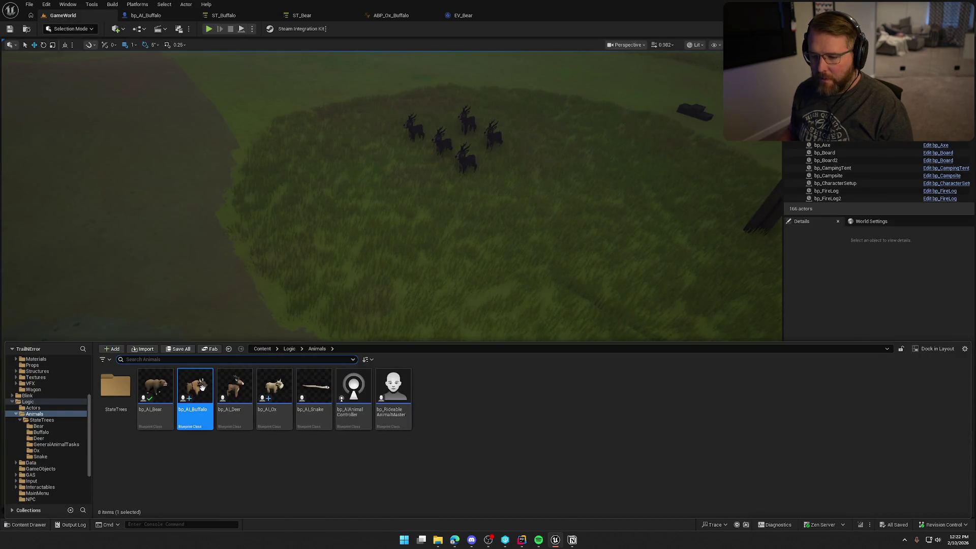
left_click(341, 208)
mouse_move(340, 209)
left_mouse_down()
mouse_move(349, 192)
mouse_move(314, 202)
mouse_move(321, 207)
left_mouse_up()
key("e")
left_click(381, 257)
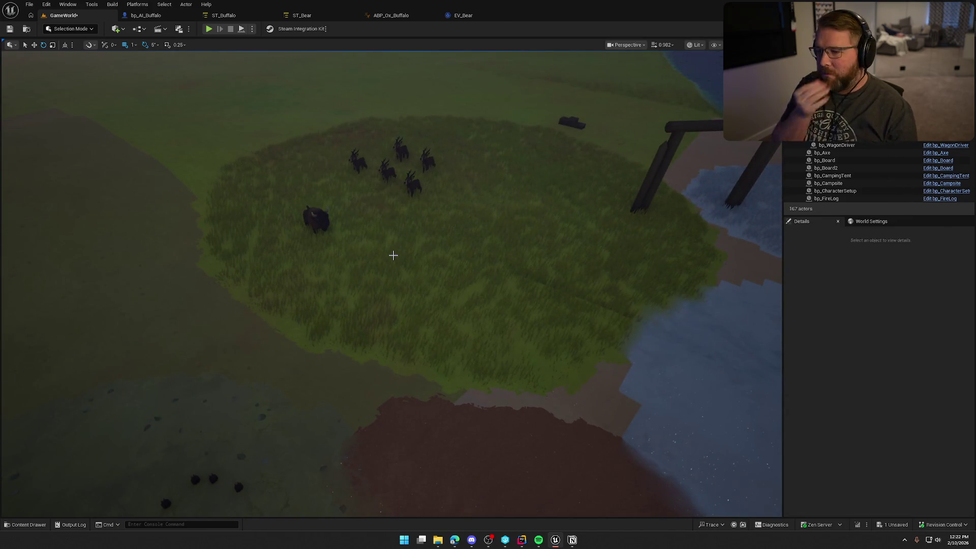
Step: Review bp_AI_Buffalo's AIPerception settings, then start playing the level in the editor
left_click(142, 16)
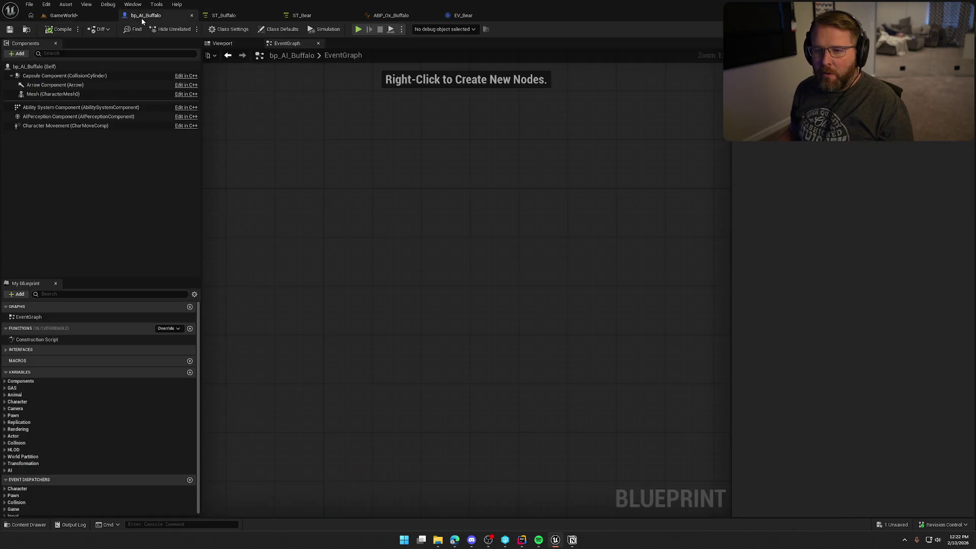
left_click(54, 117)
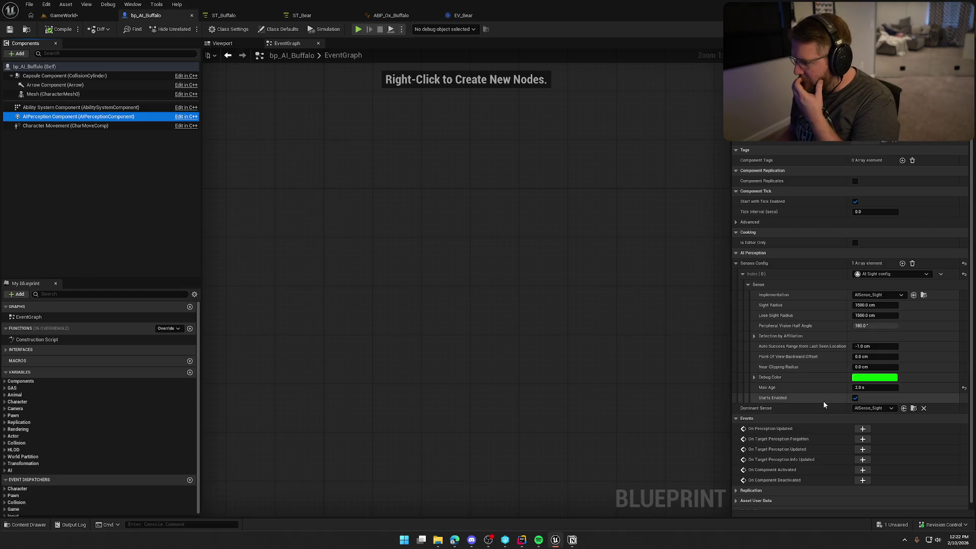
left_click(76, 15)
key("alt+p")
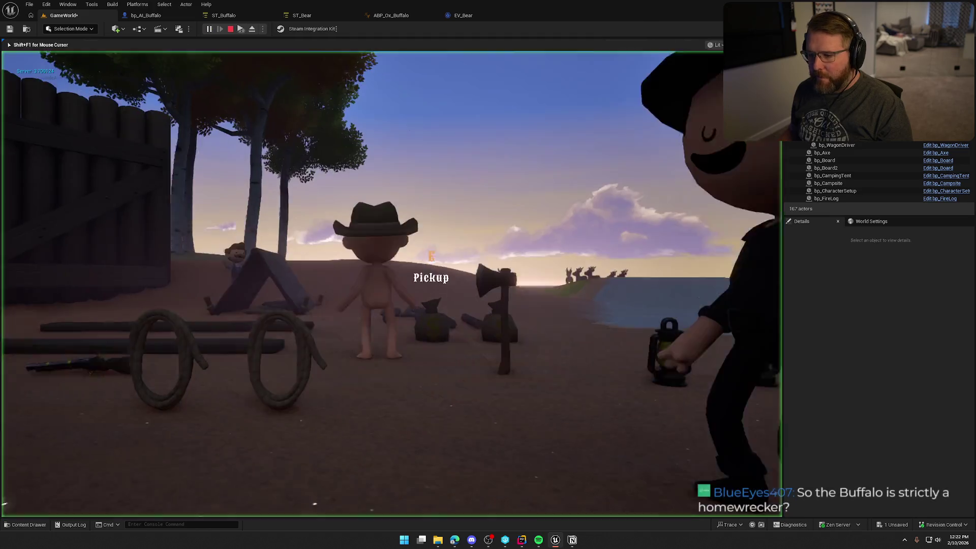
Step: Walk toward the fields with the gameplay debugger showing the buffalo's perception sight range
key("w")
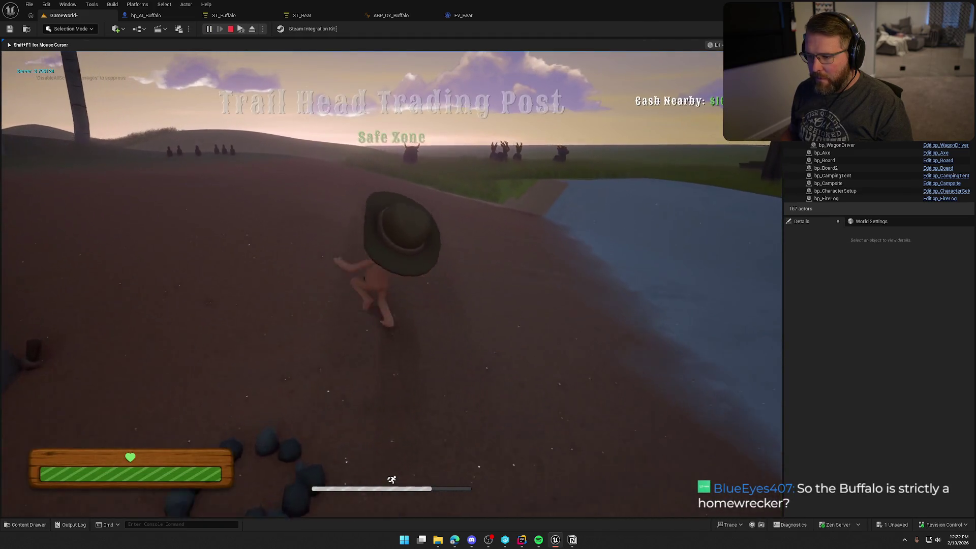
key("apostrophe")
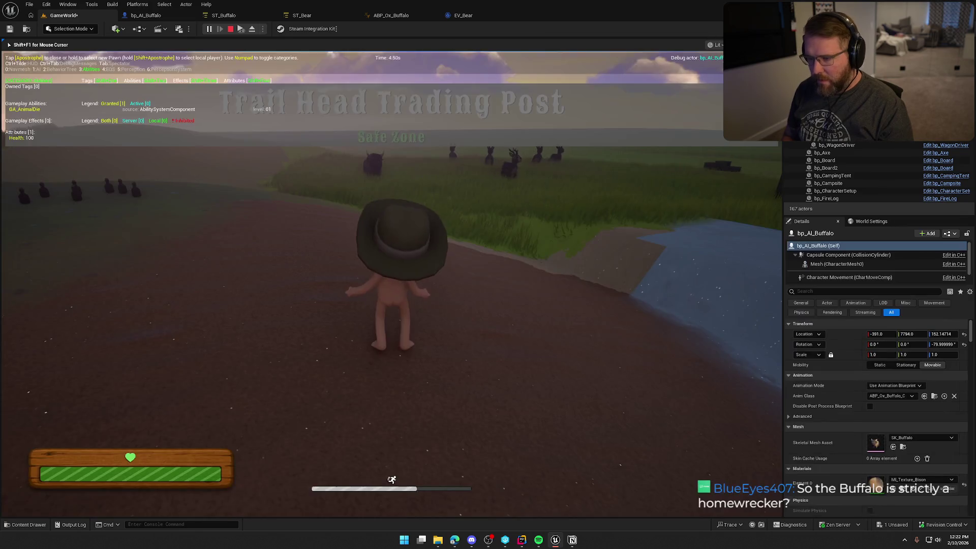
key("apostrophe")
key("w")
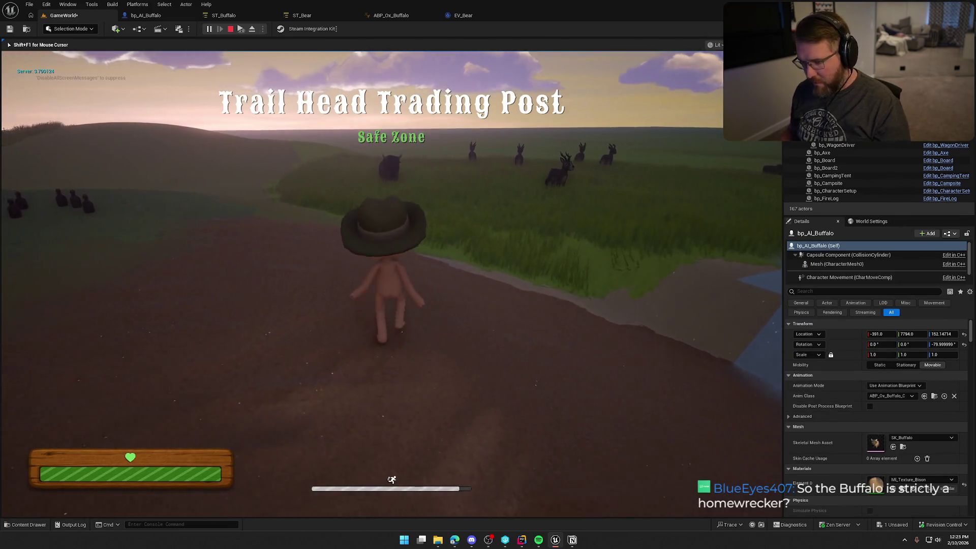
key("apostrophe")
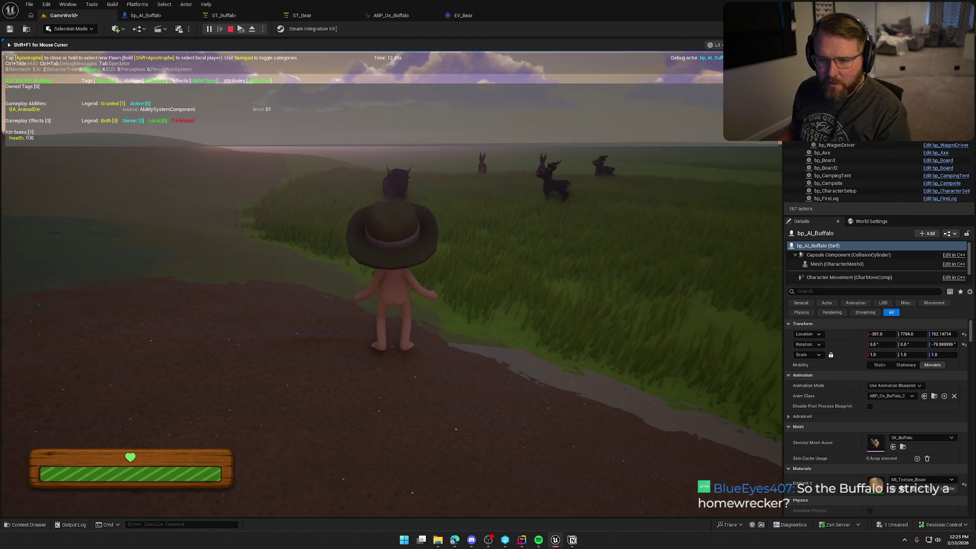
key("KP_5")
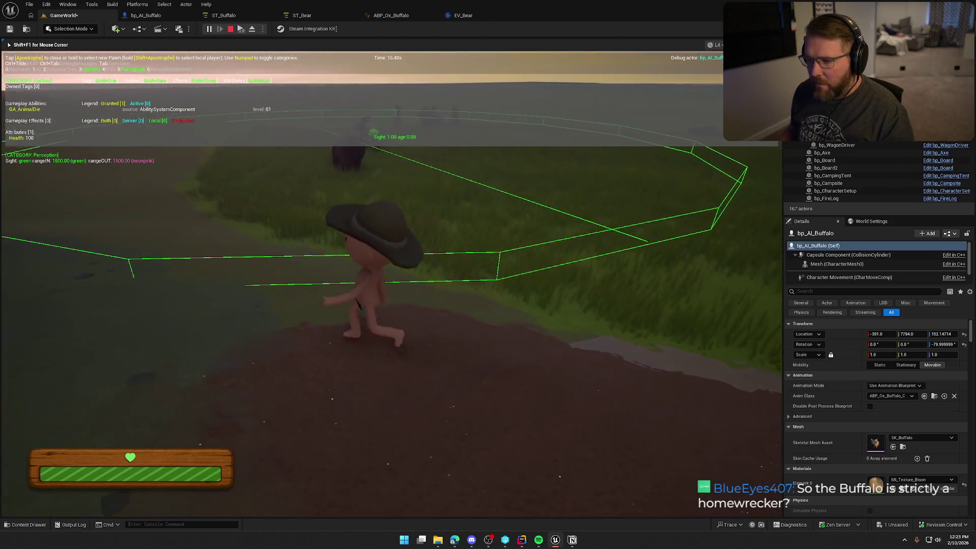
Step: Sprint past the buffalo across grass and beach to the wagon and get in
key("shift")
key("w")
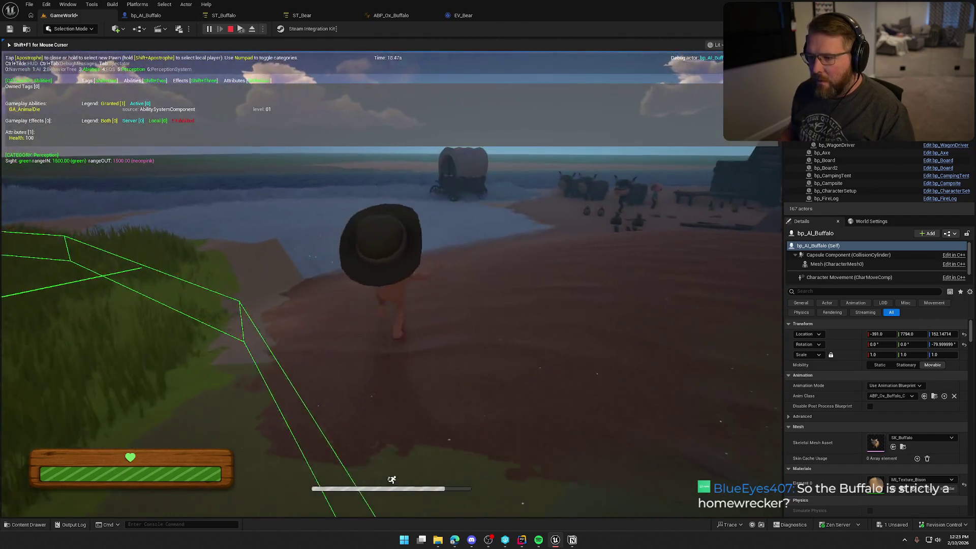
key("w")
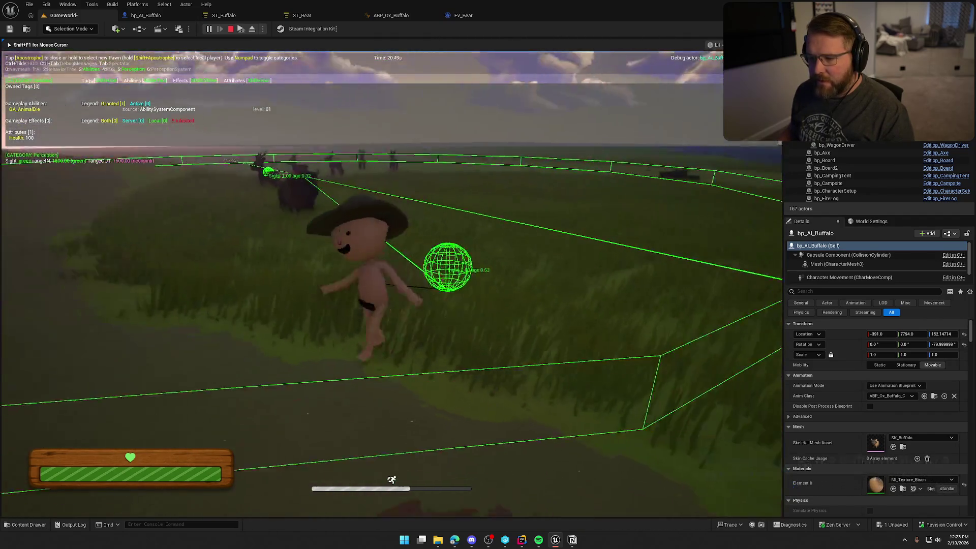
key("w")
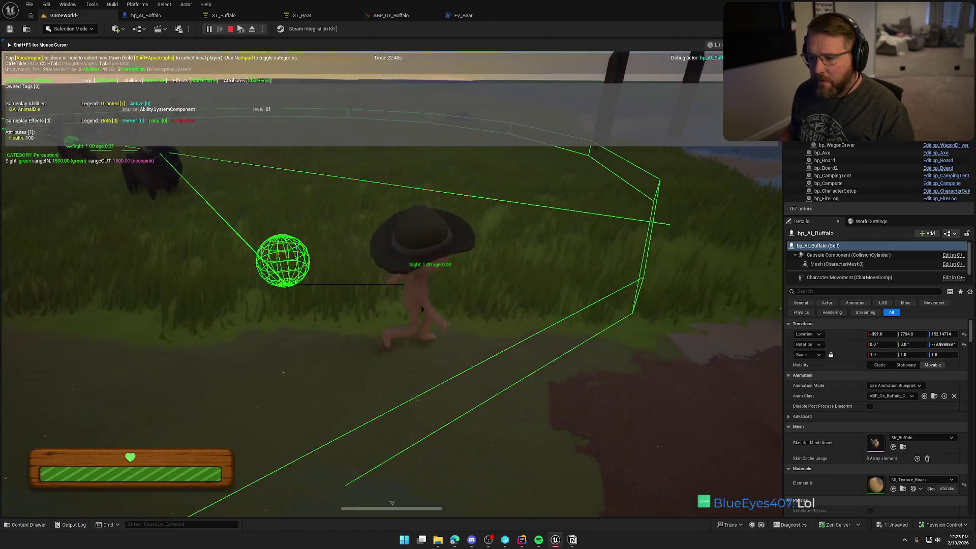
key("w")
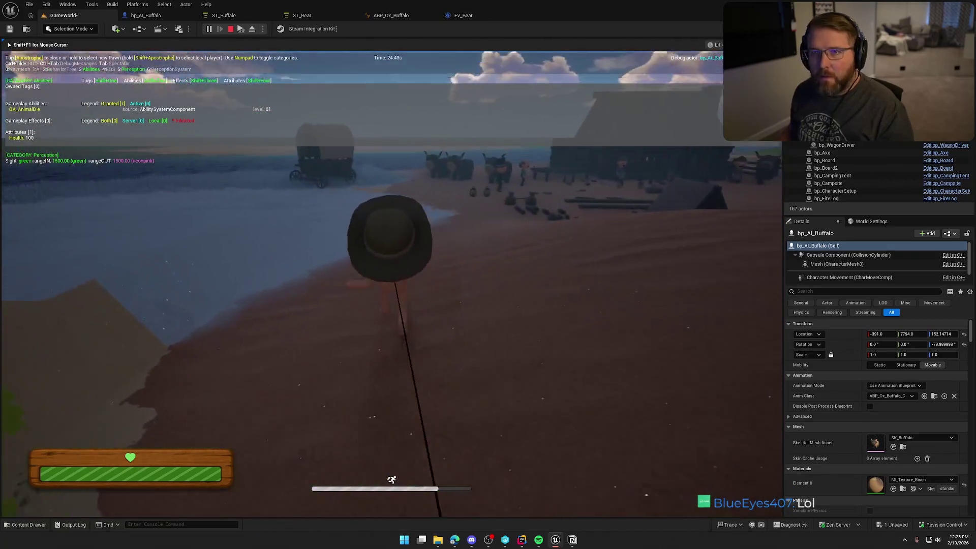
key("w")
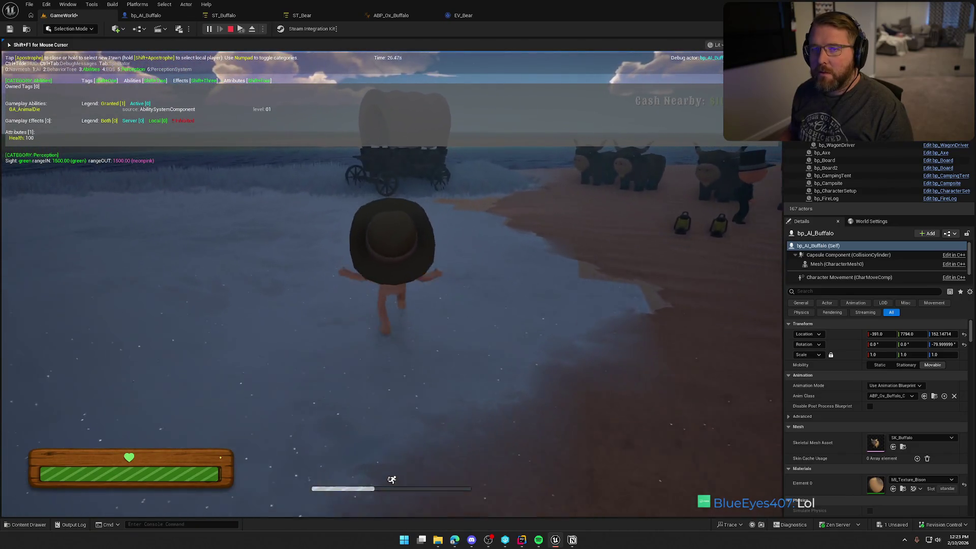
key("w")
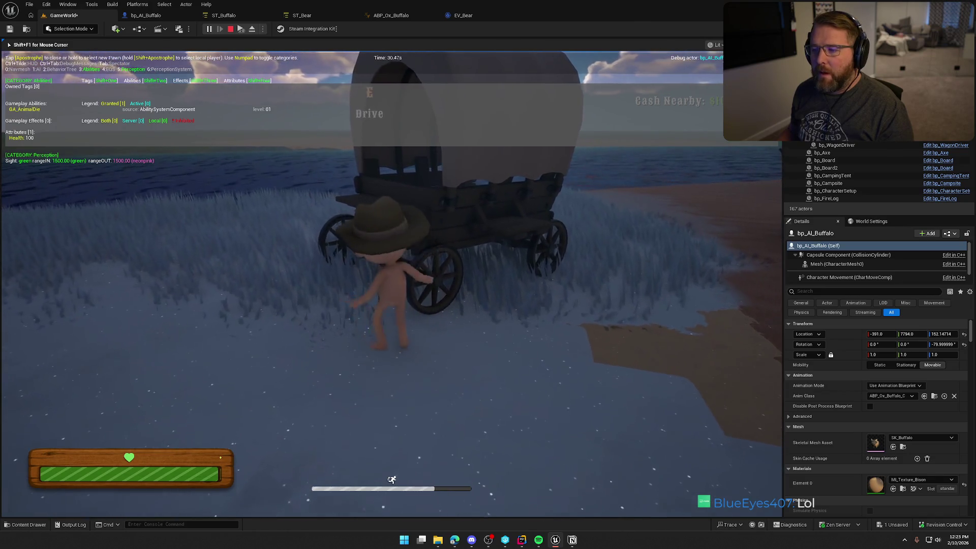
key("e")
Step: Drive the wagon left past the gate and through the buffalo herd
key("w")
key("a")
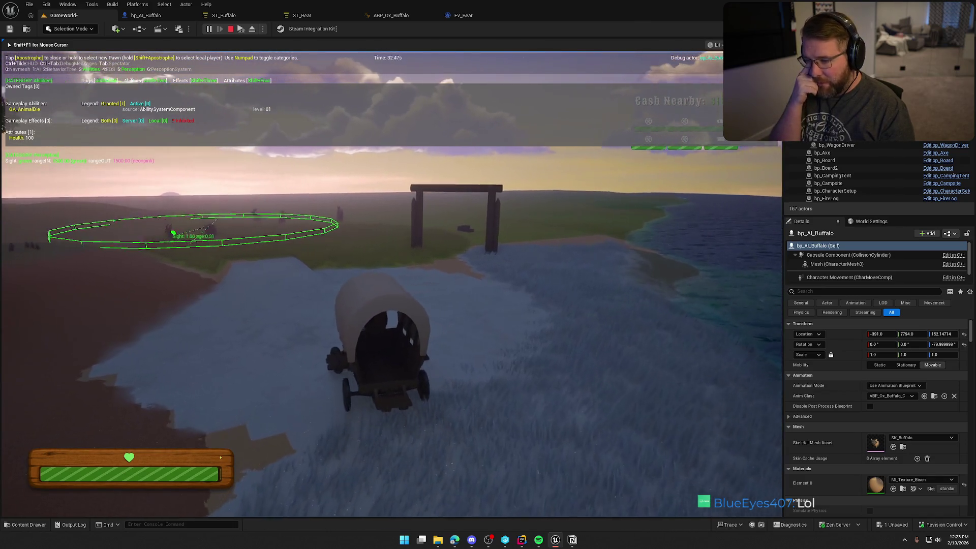
key("w")
key("a")
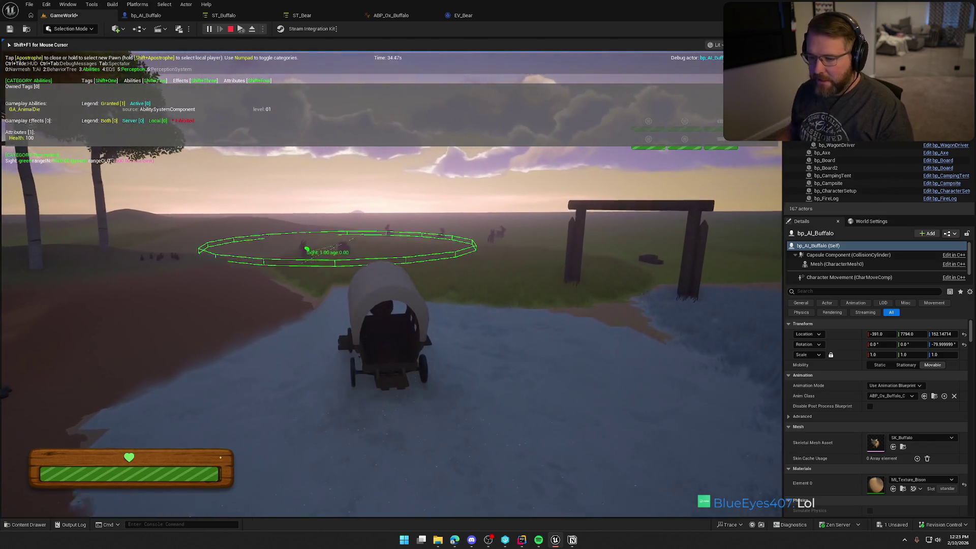
key("w")
key("a")
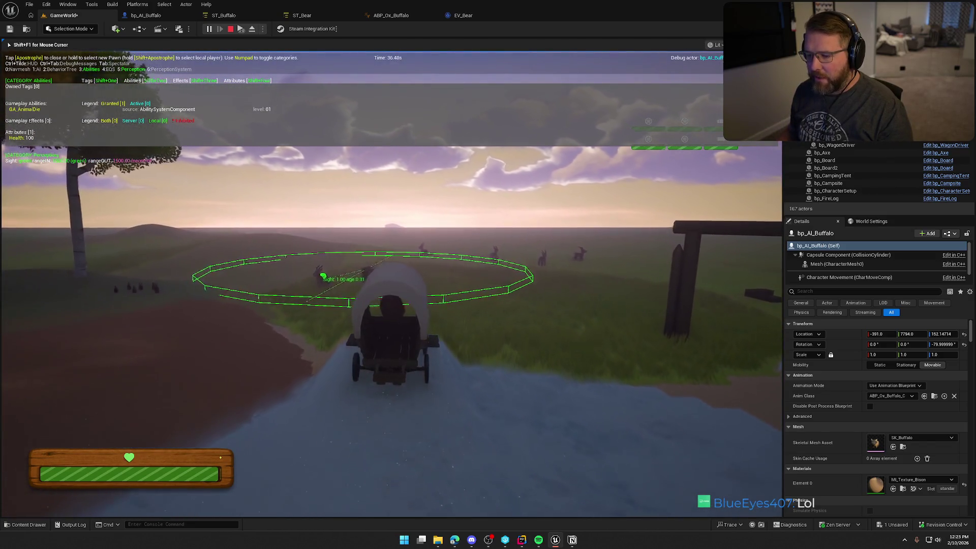
key("w")
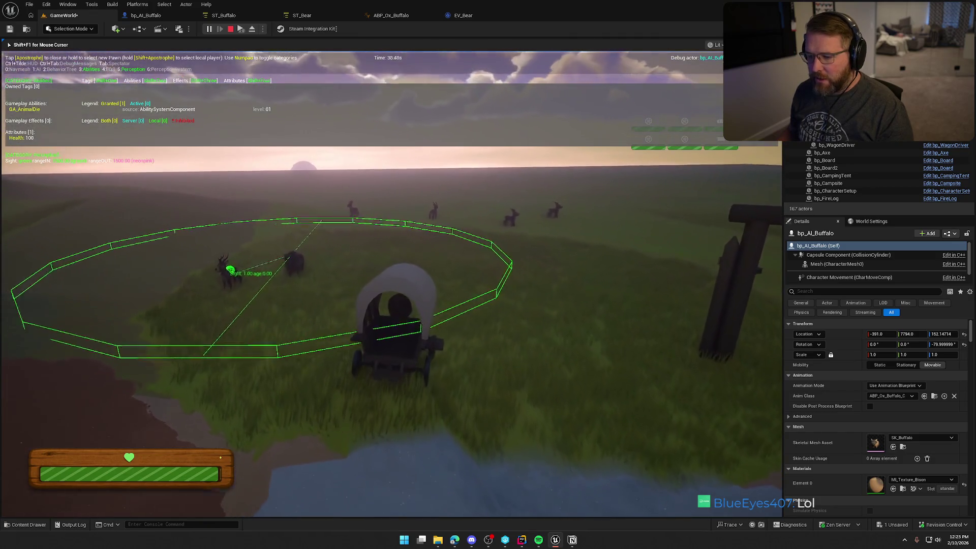
key("w")
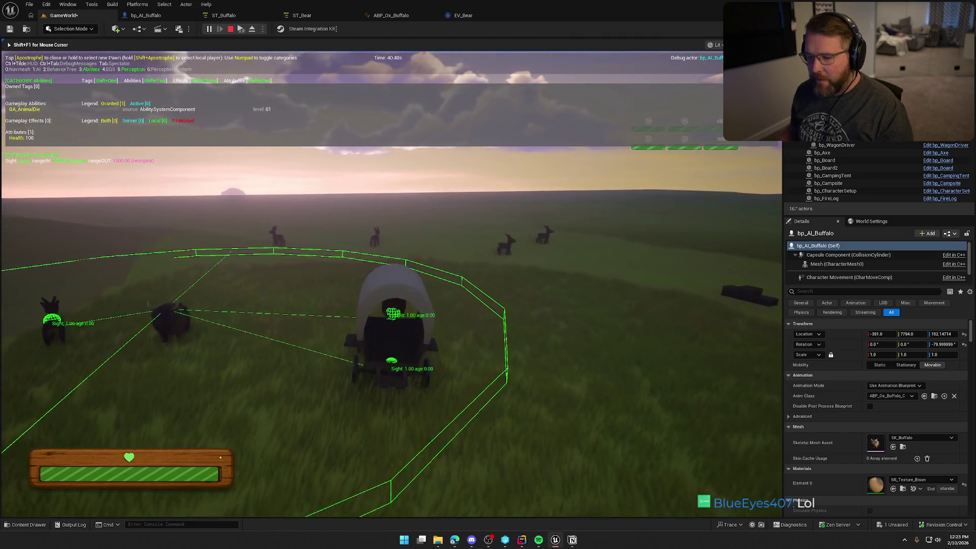
Step: Leave the wagon, sprint through the grass watching the herd, then end the play test
key("shift+w")
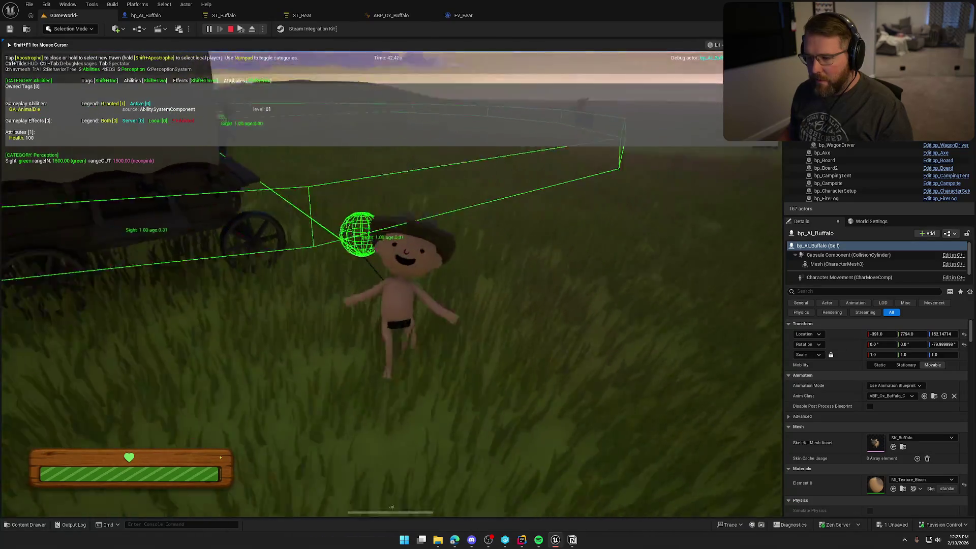
key("shift+w")
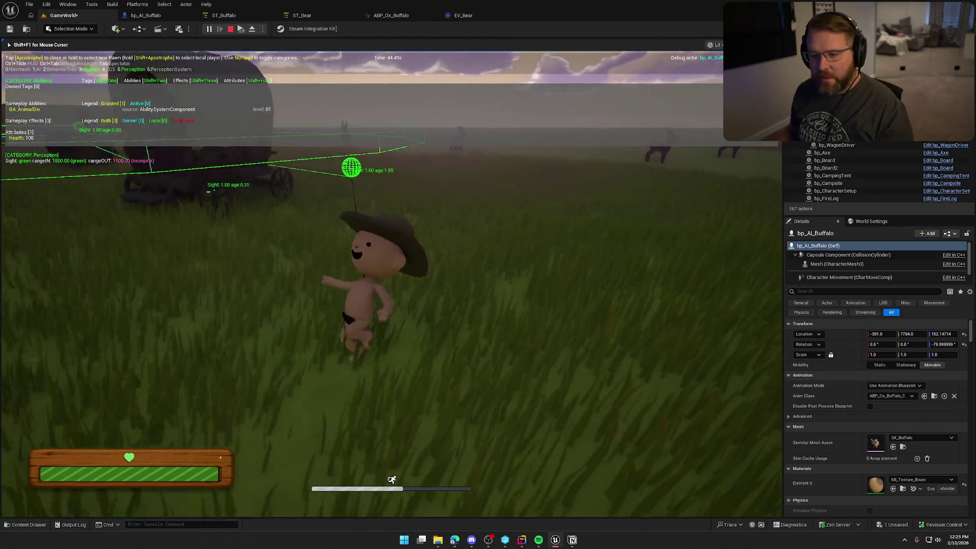
key("w")
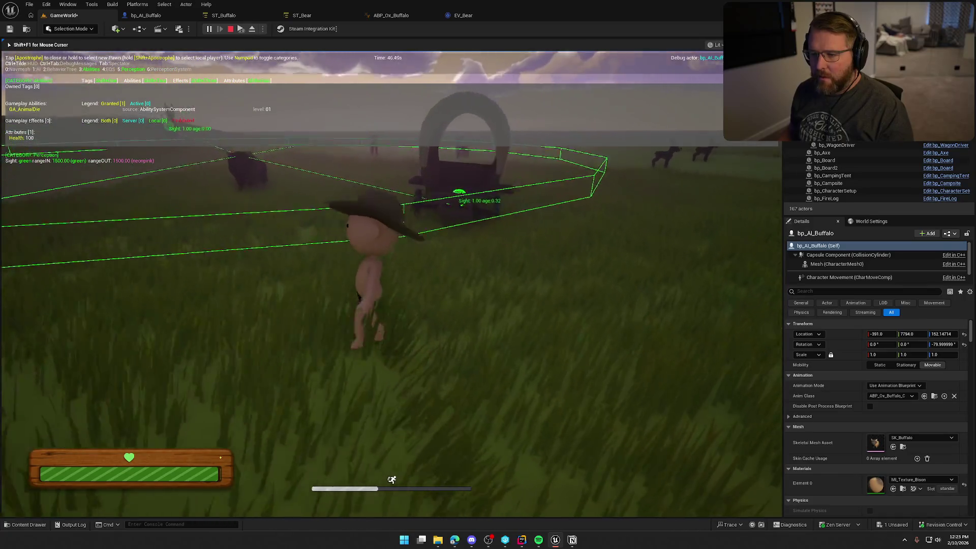
key("w")
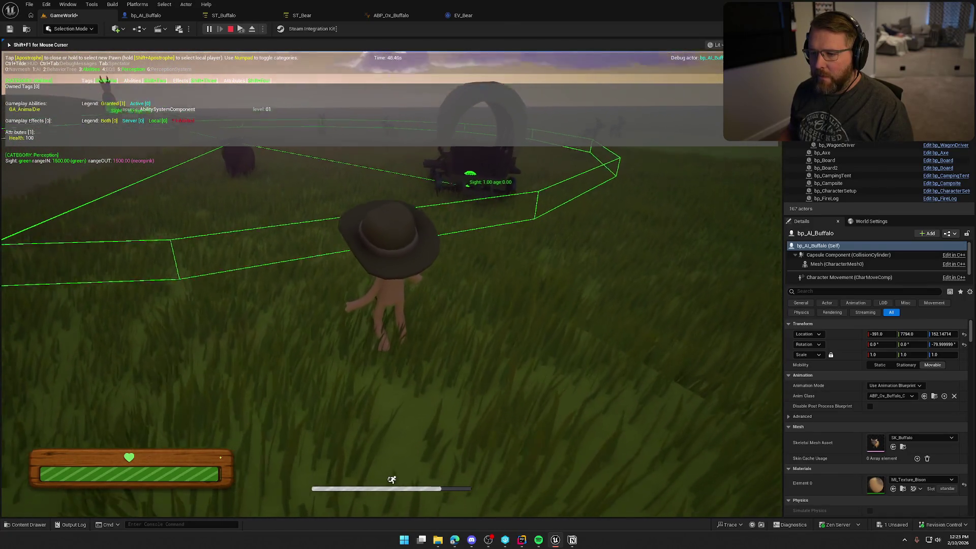
key("Escape")
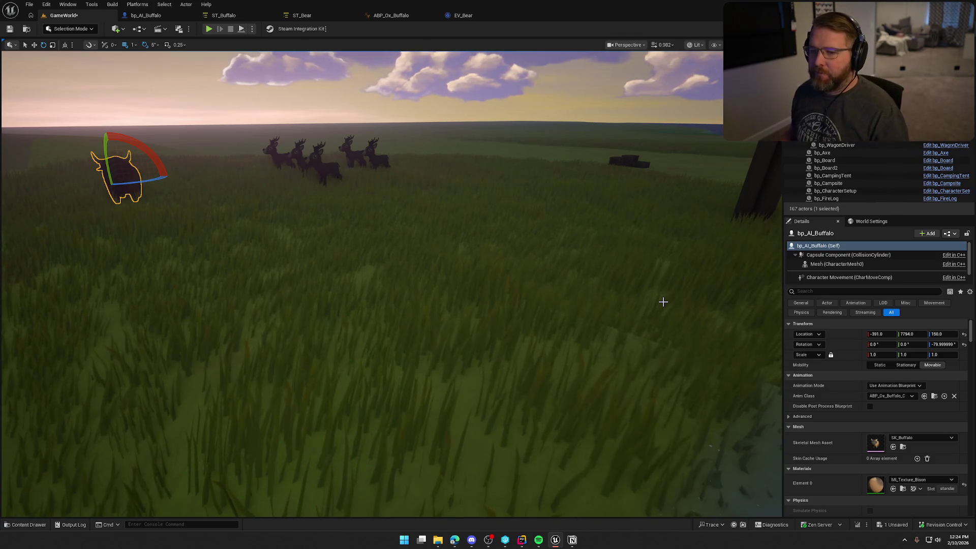
scroll(391, 284, "down", 5)
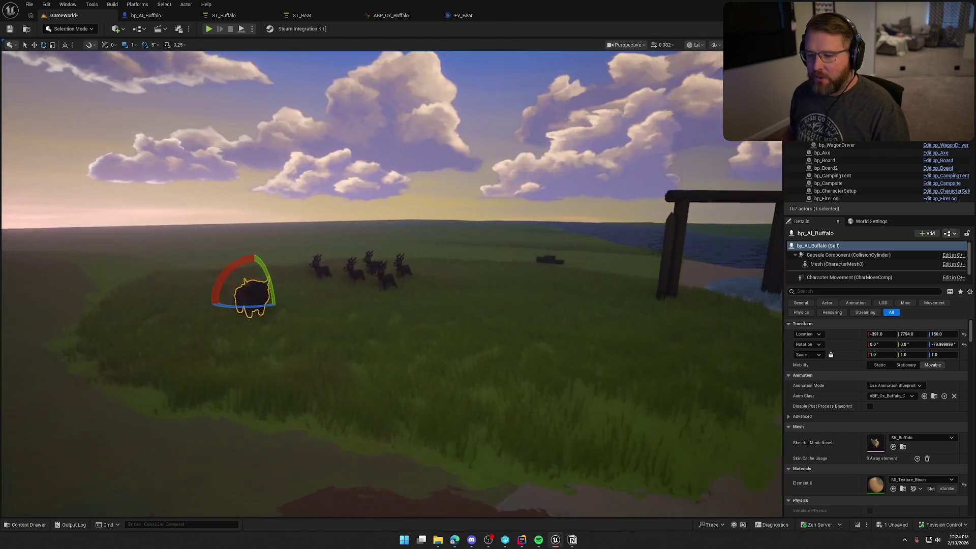
key("Escape")
scroll(391, 285, "down", 5)
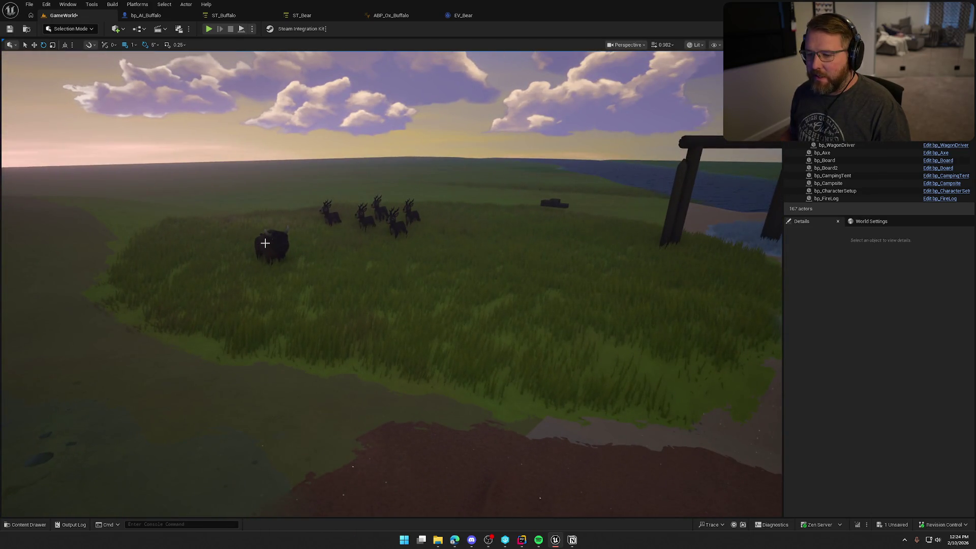
left_click(265, 243)
Step: Clear the buffalo selection and bring the ChatGPT browser window up full screen
key("Escape")
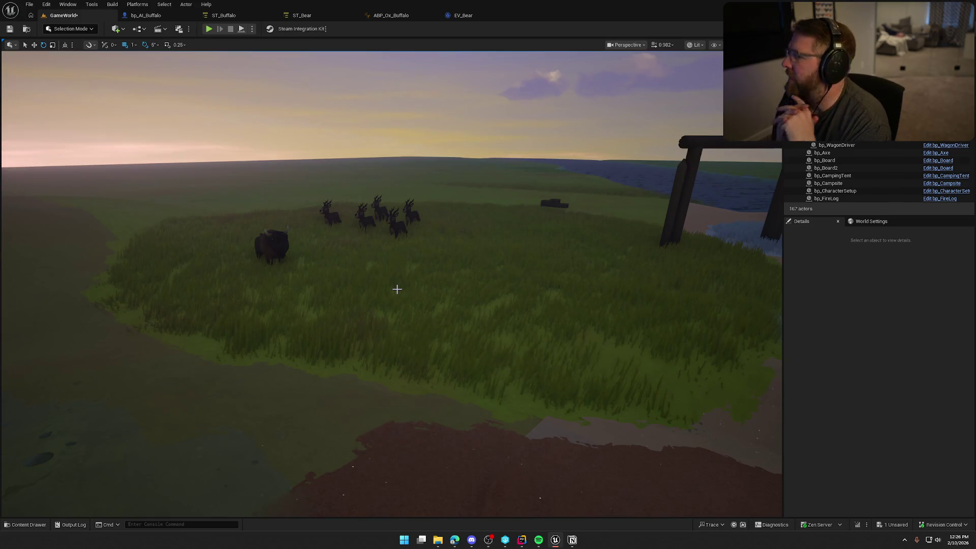
key("alt+Tab")
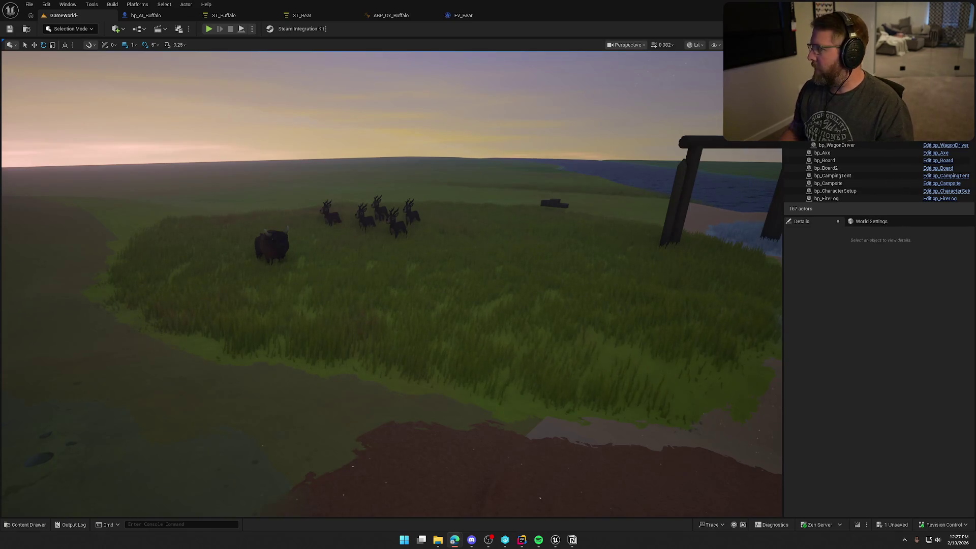
key("alt+Tab")
double_click(459, 71)
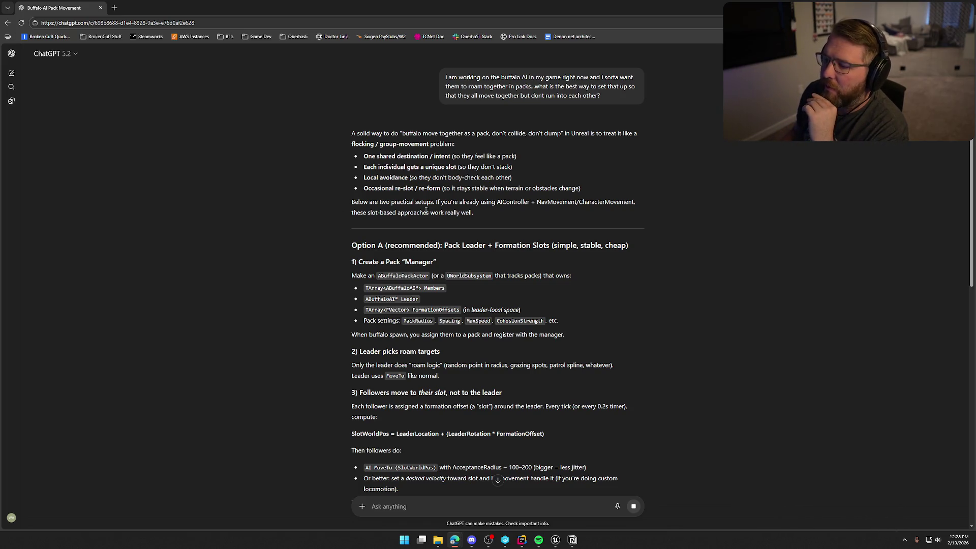
scroll(318, 244, "down", 2)
scroll(314, 244, "down", 2)
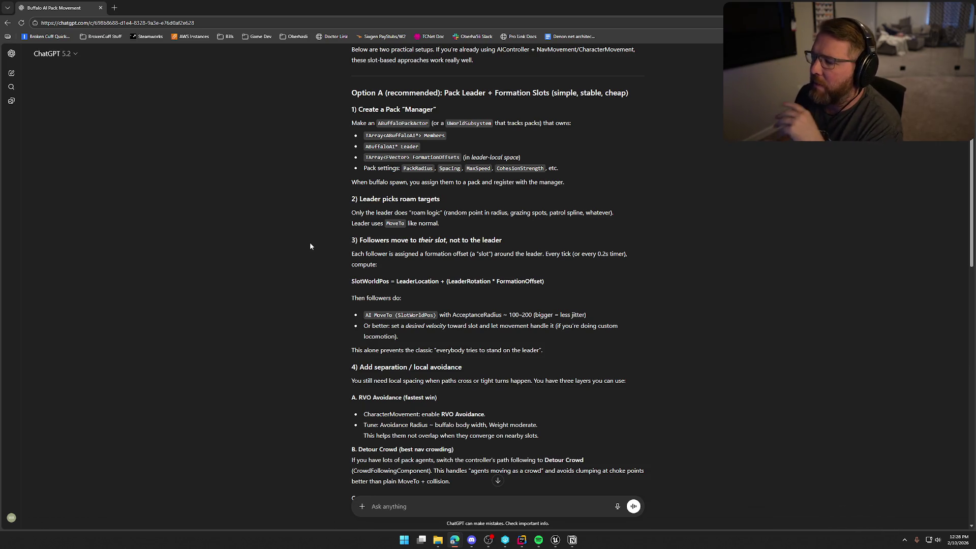
scroll(280, 289, "down", 2)
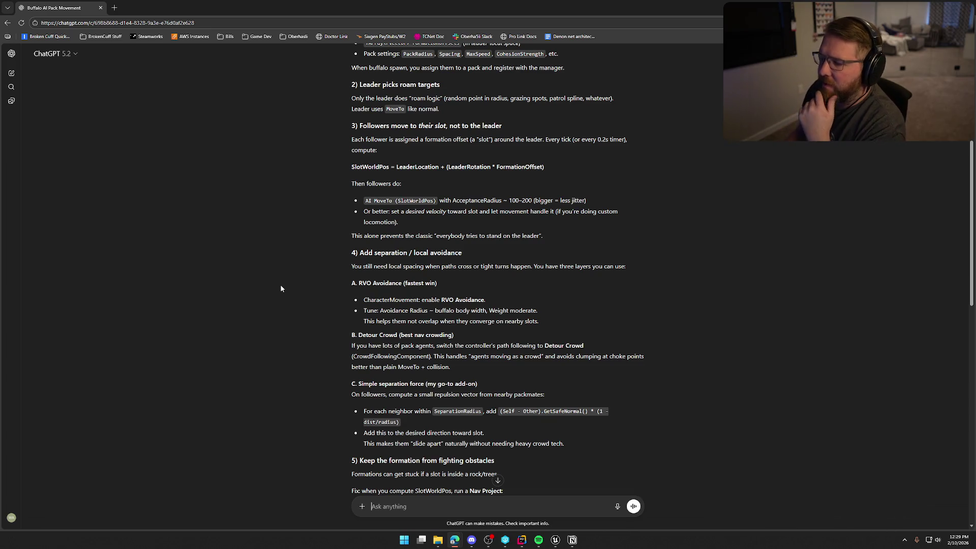
scroll(282, 320, "down", 2)
scroll(282, 320, "down", 1)
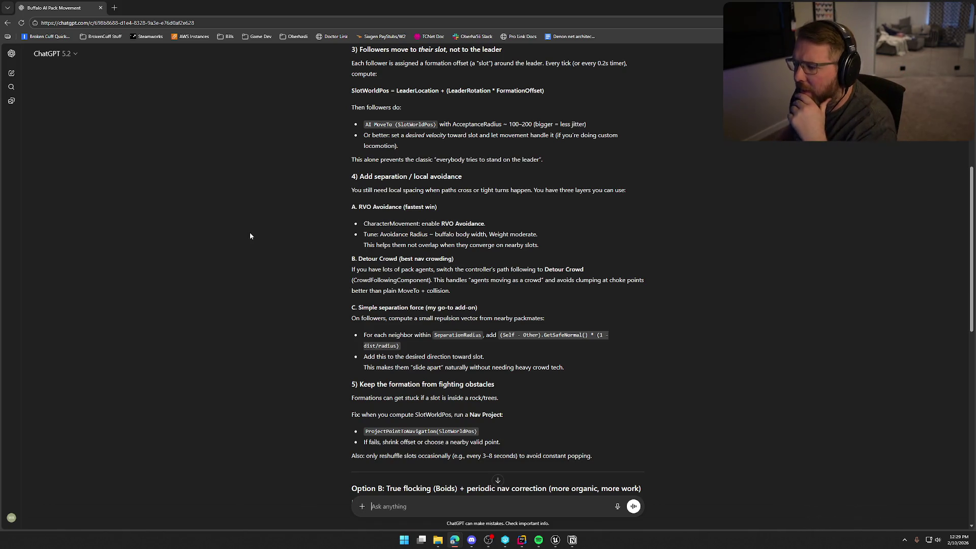
scroll(236, 219, "down", 1)
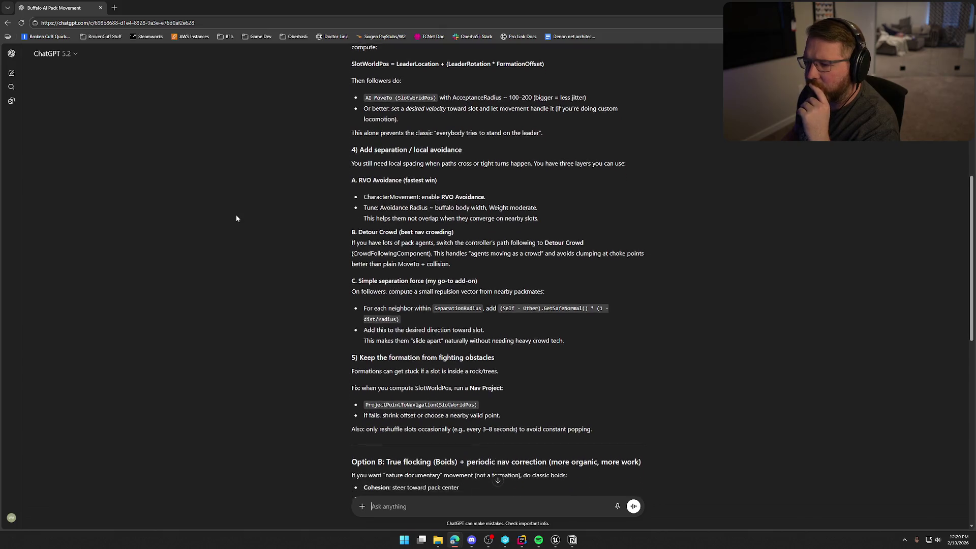
scroll(241, 210, "down", 1)
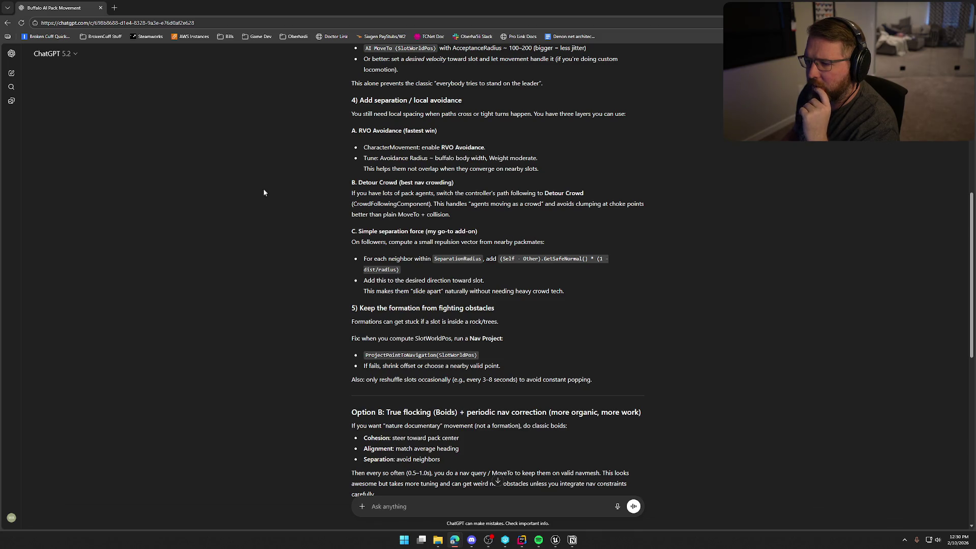
key("alt+Tab")
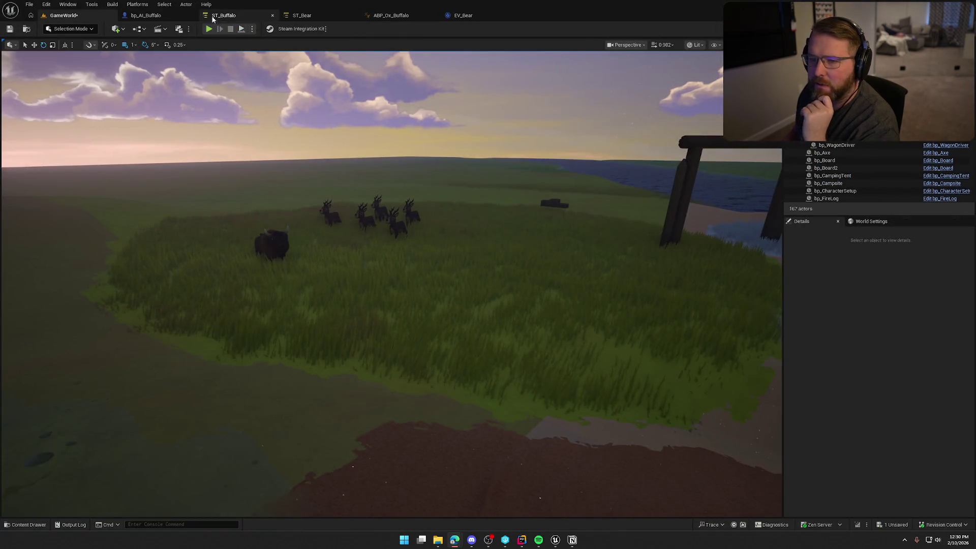
Step: Inspect bp_AI_Buffalo's Character Movement settings, then return to ChatGPT's pack movement answer
left_click(146, 16)
left_click(45, 126)
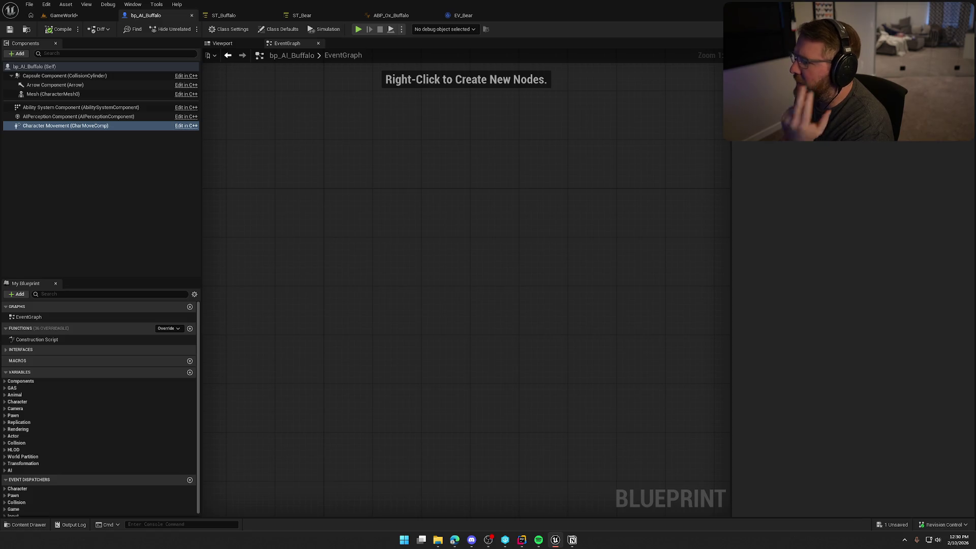
key("alt+Tab")
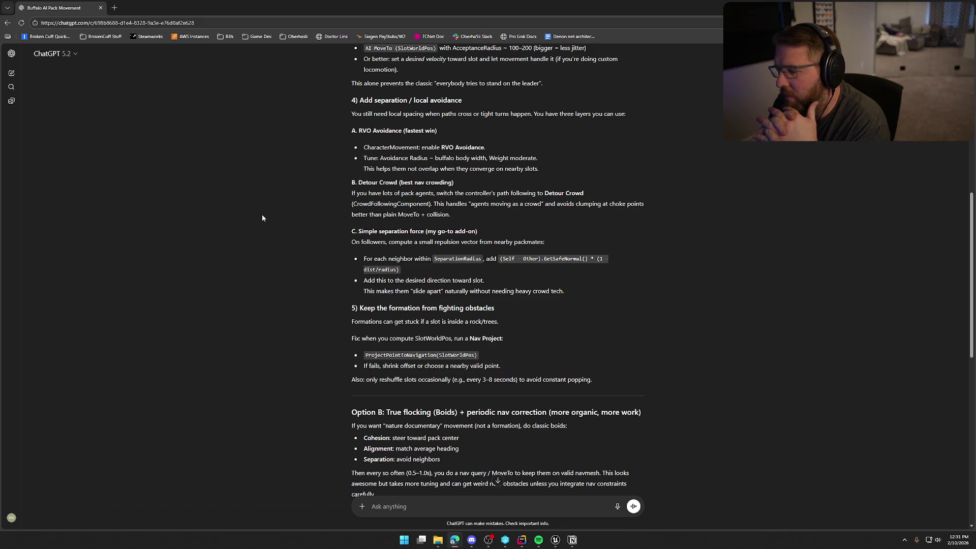
Step: Scroll ChatGPT's buffalo pack answer to the tuning values: slot spacing 250–400, acceptance radius 120–250, separation 300–500
scroll(298, 237, "down", 2)
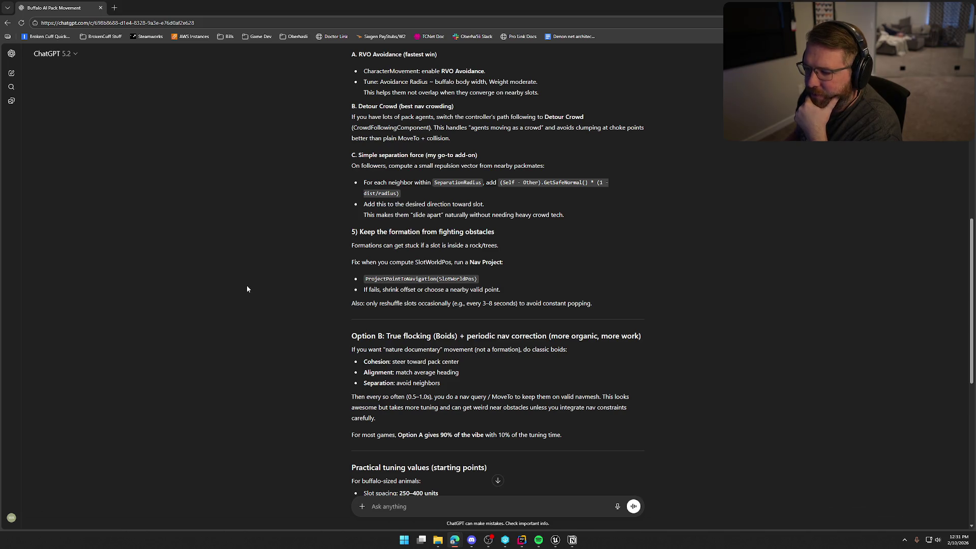
scroll(258, 289, "down", 1)
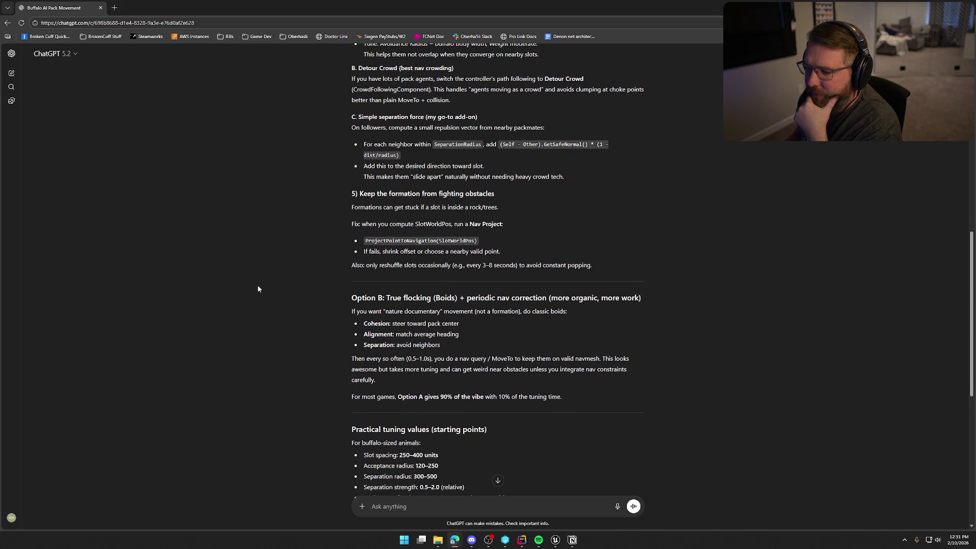